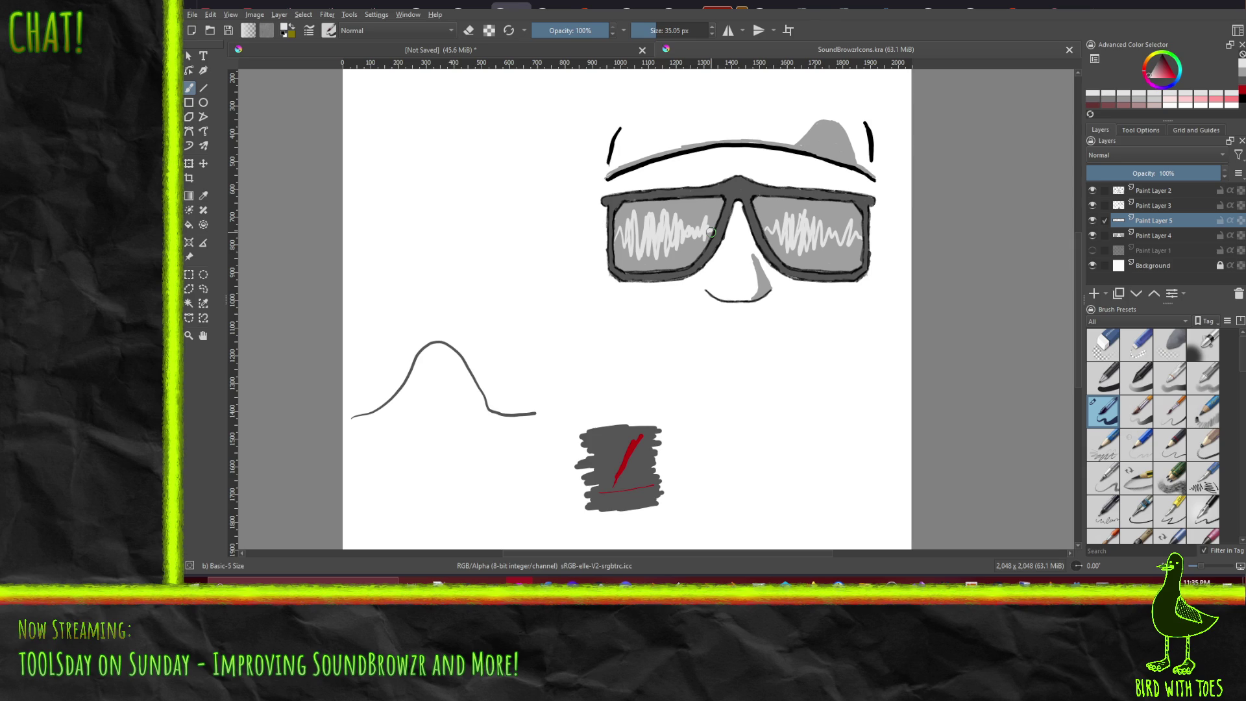
Step: Try two freehand test strokes on the canvas, then undo them
left_click(203, 130)
mouse_move(508, 367)
left_mouse_down()
mouse_move(592, 334)
mouse_move(665, 357)
mouse_move(682, 382)
left_mouse_up()
mouse_move(695, 463)
left_mouse_down()
mouse_move(808, 425)
mouse_move(864, 432)
left_mouse_up()
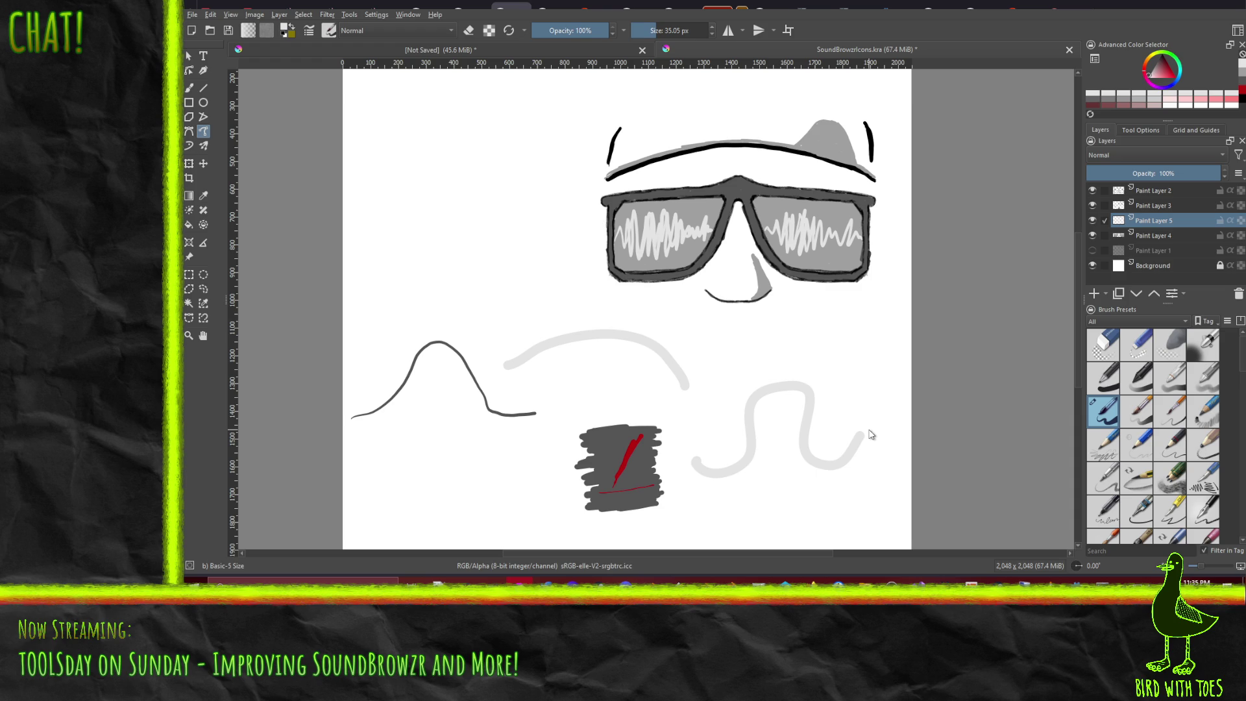
key("ctrl+z")
key("ctrl+z")
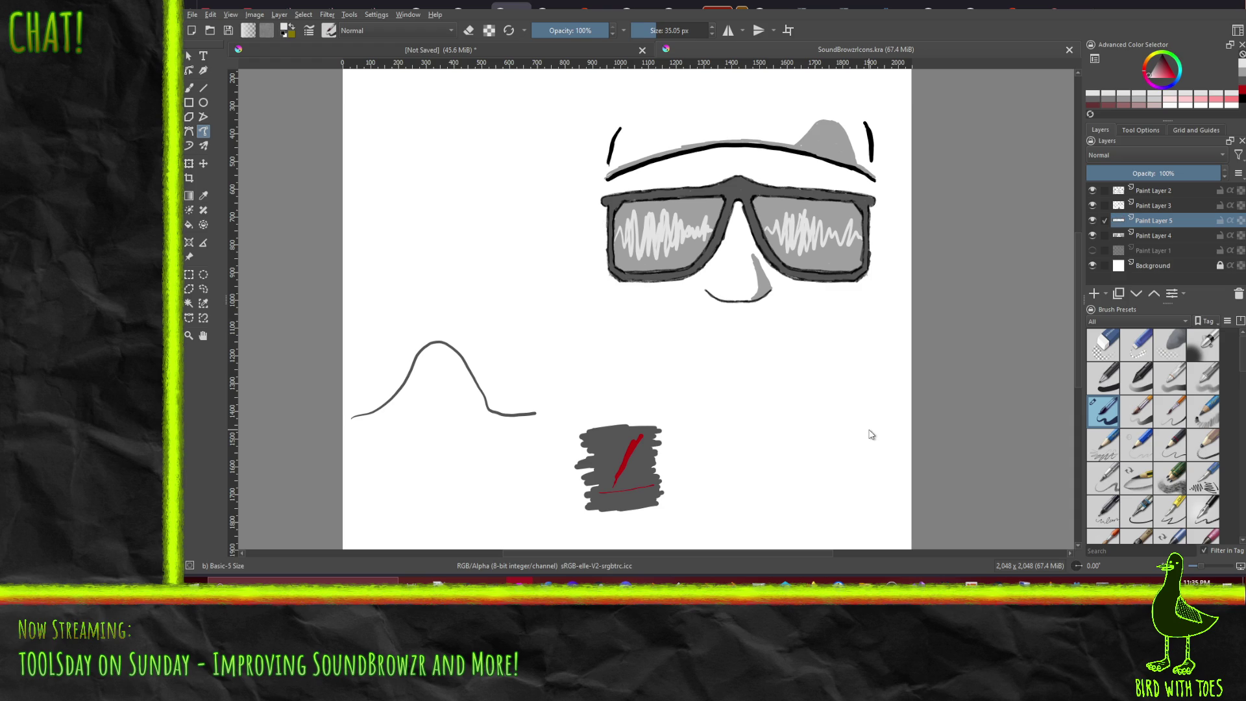
Step: Add Paint Layer 6, group Paint Layers 2, 3, 5 and 4 as 'GoodSketch', then reselect Paint Layer 6
left_click(1094, 293)
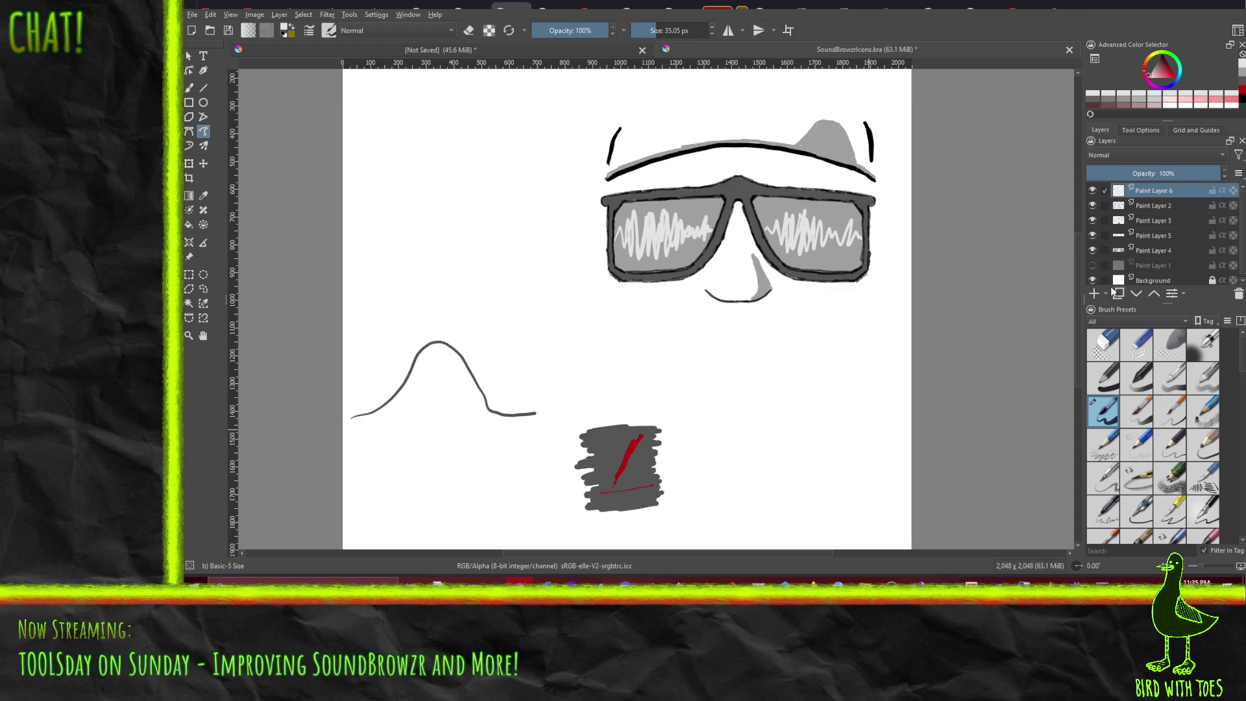
left_click(1175, 206)
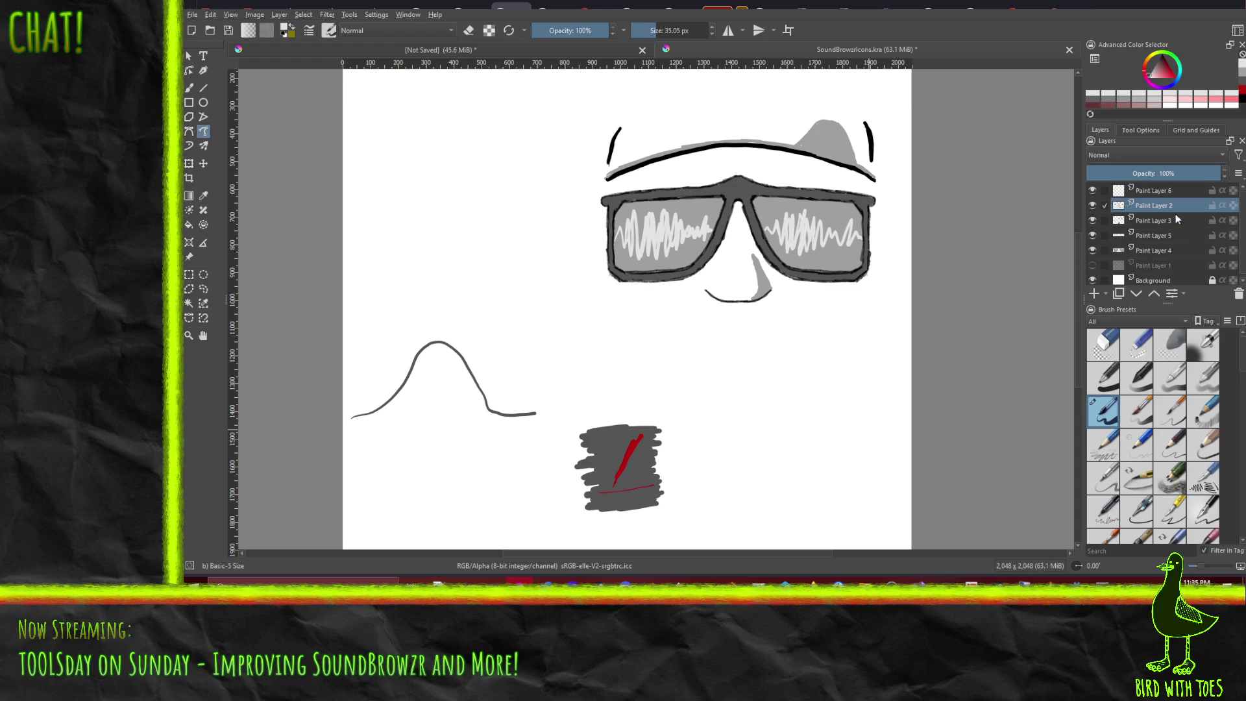
left_click(1158, 250, "shift")
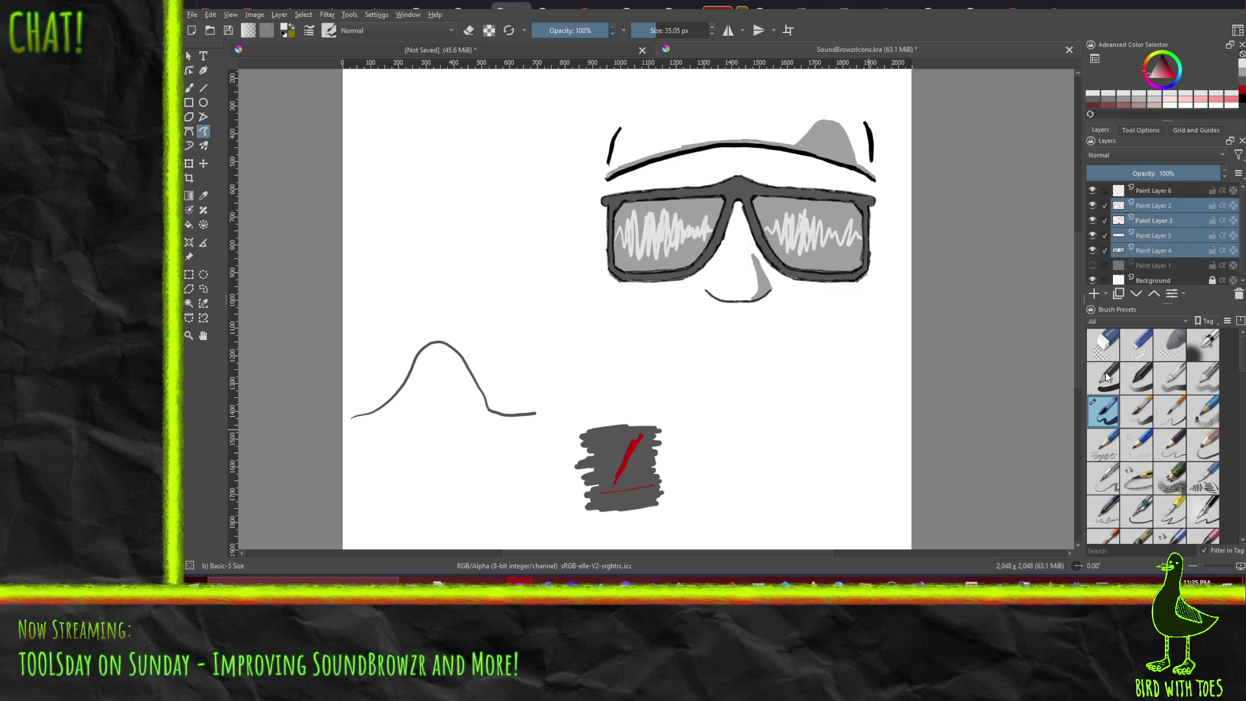
key("ctrl+g")
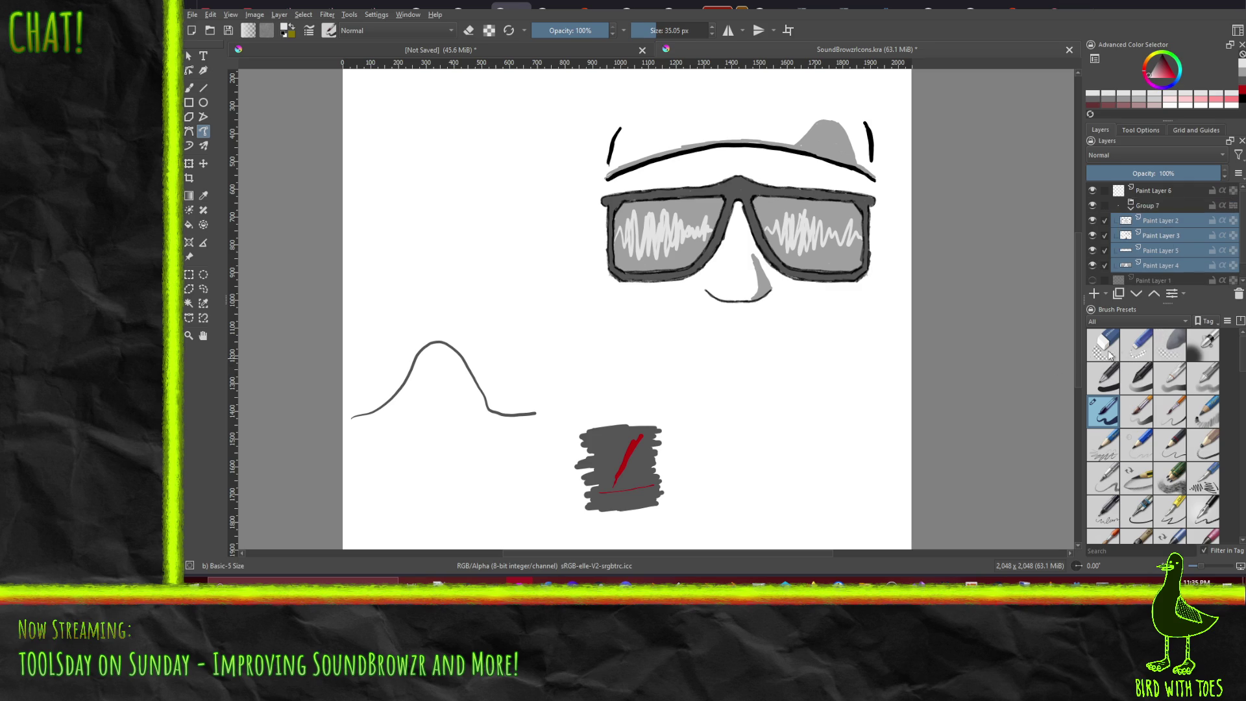
left_click(1151, 204)
double_click(1152, 205)
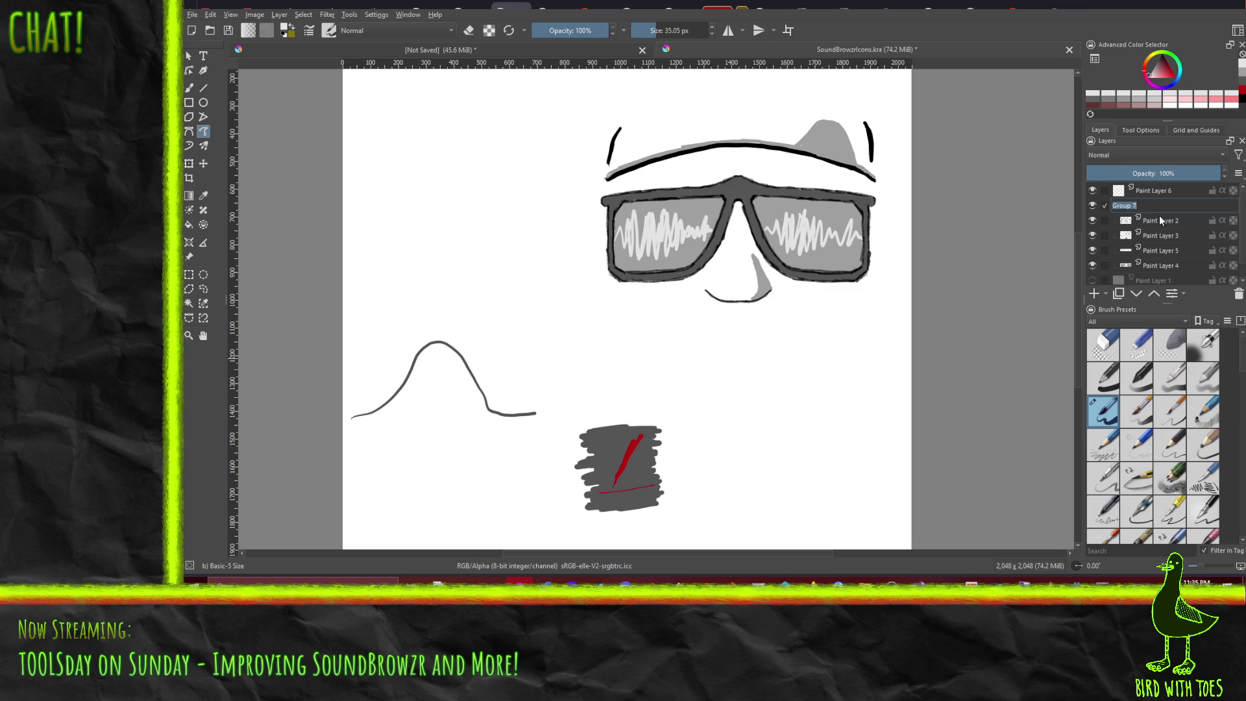
type("GoodSketch")
key("Return")
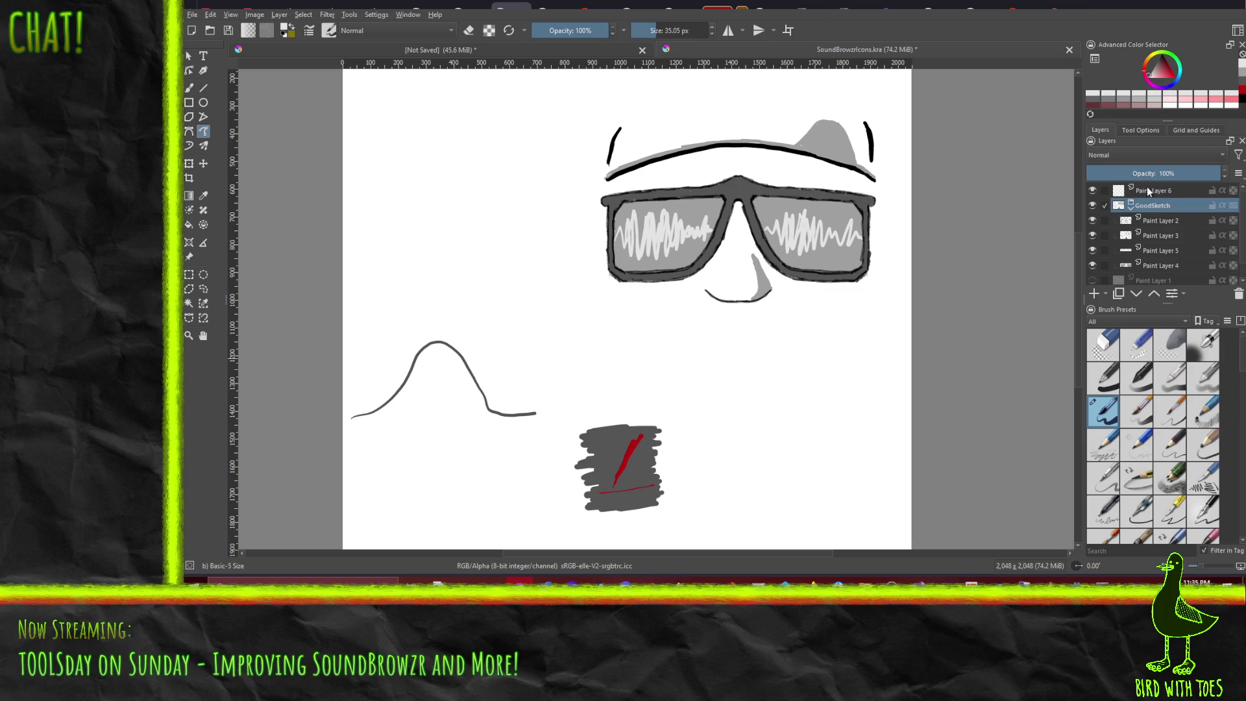
left_click(1149, 190)
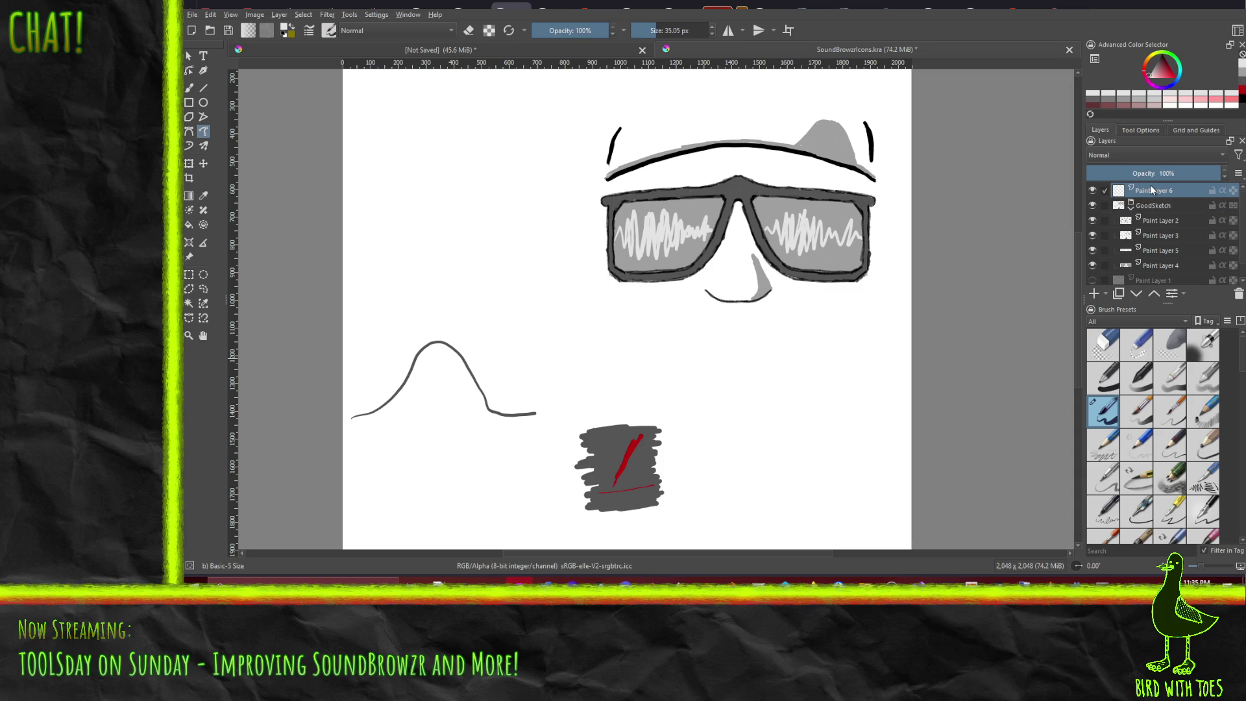
Step: Set the brush colour to black and test a 2.18 px freehand line, then undo it
left_click(189, 131)
left_click(204, 132)
left_click(1158, 73)
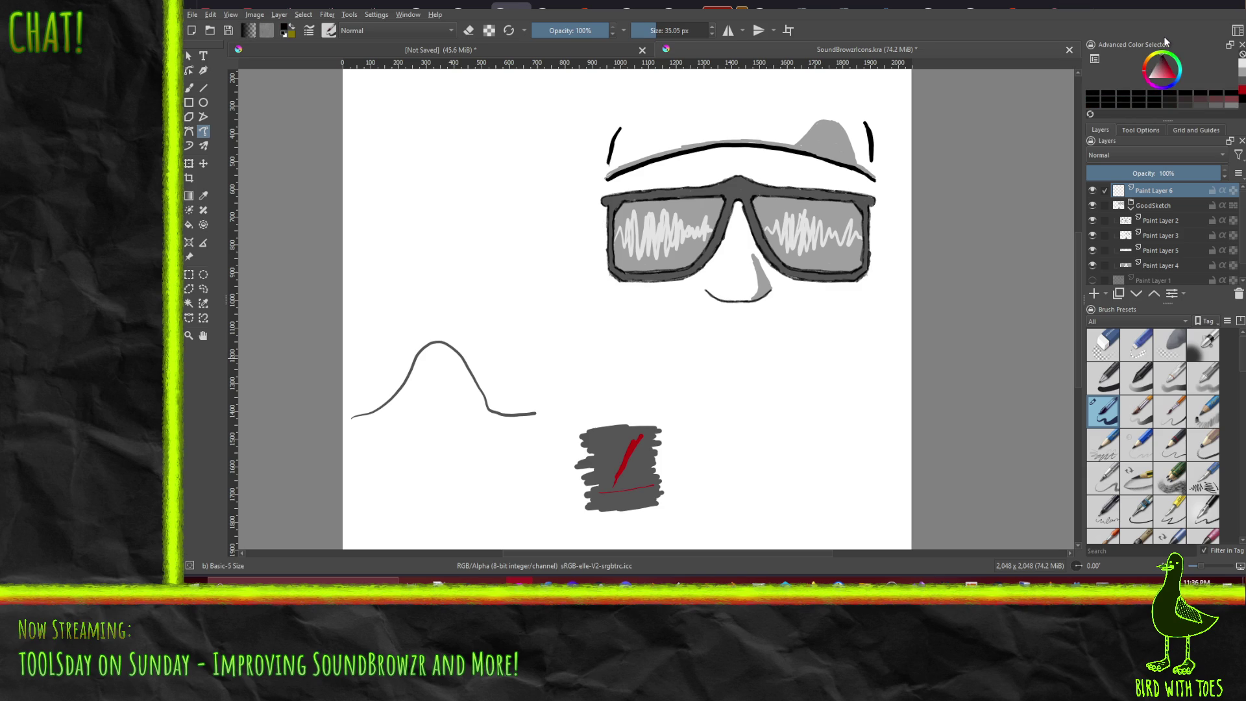
left_click_drag(655, 30, 635, 33)
mouse_move(445, 303)
left_mouse_down()
mouse_move(485, 296)
mouse_move(598, 349)
mouse_move(691, 339)
left_mouse_up()
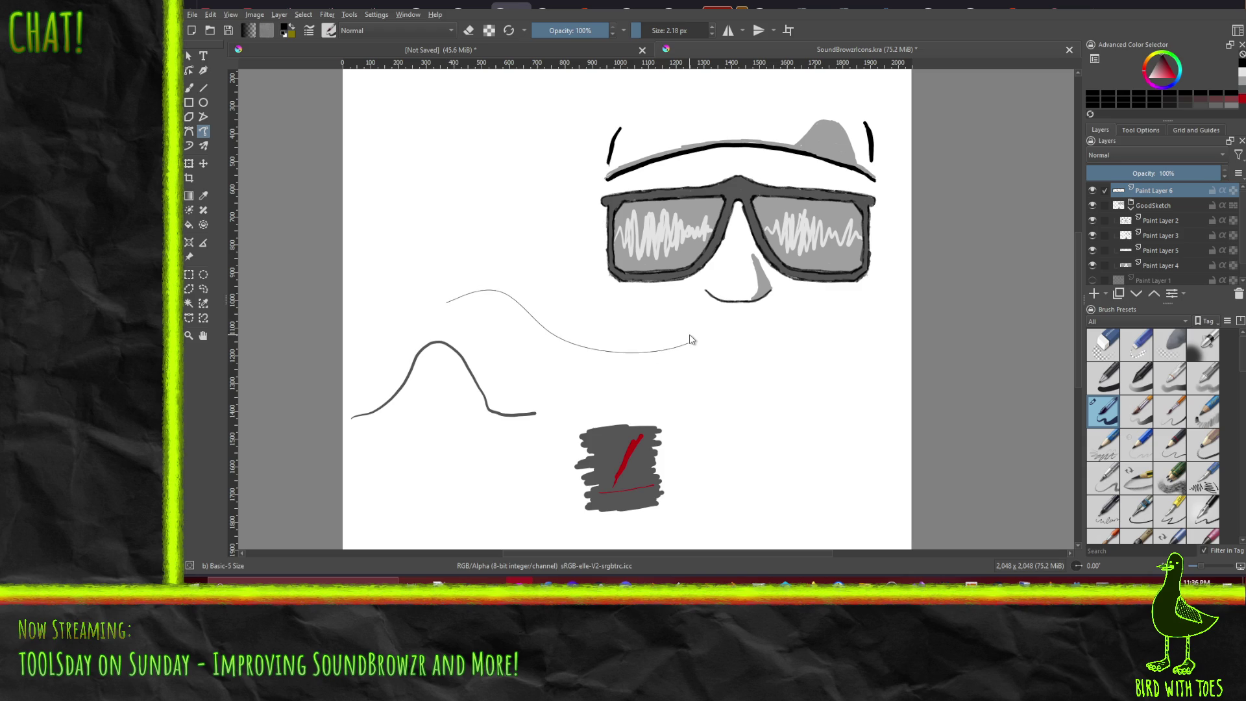
key("ctrl+z")
Step: Enlarge the brush to 8.18 px and try test strokes, undoing each one
left_click(642, 31)
left_click_drag(642, 31, 647, 30)
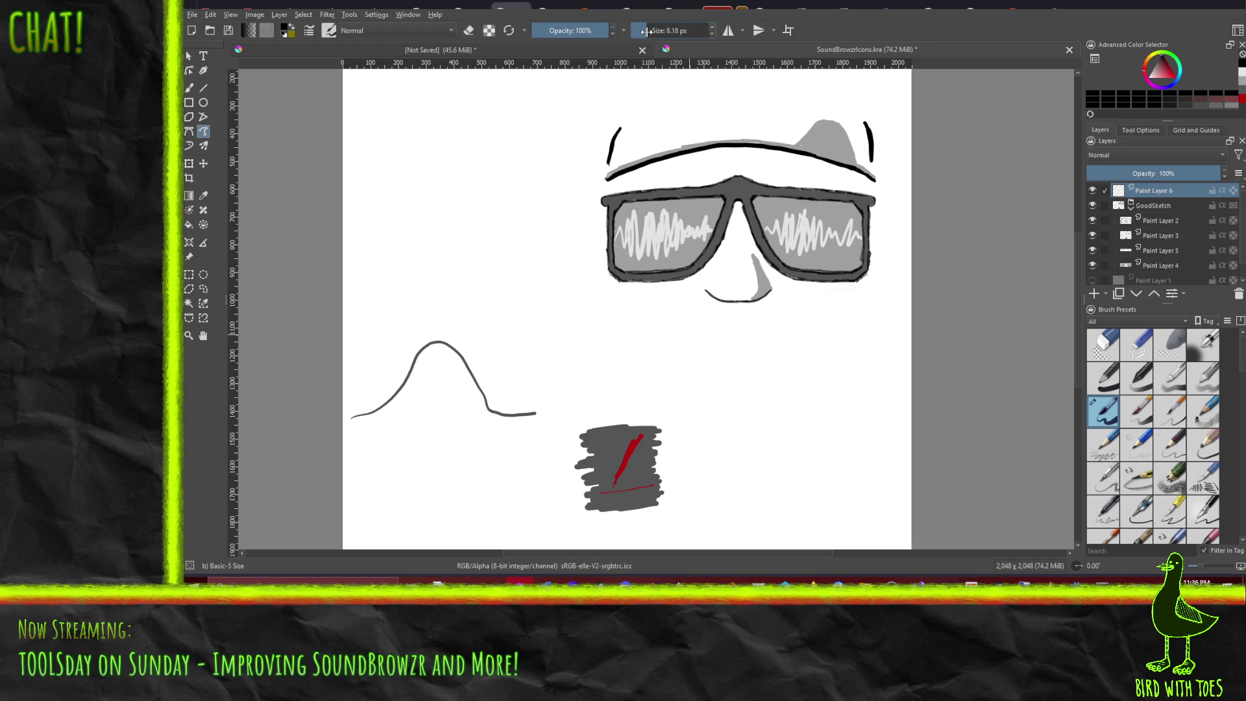
mouse_move(530, 357)
left_mouse_down()
mouse_move(586, 373)
mouse_move(654, 366)
left_mouse_up()
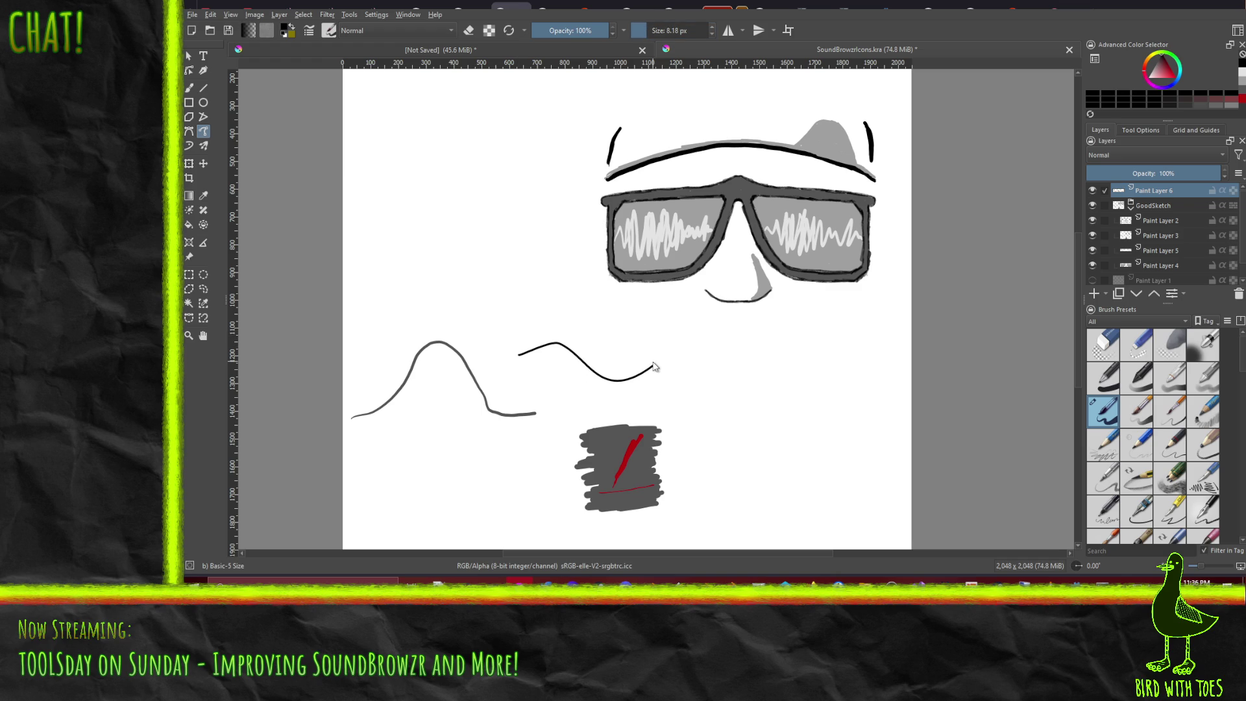
key("ctrl+z")
left_click_drag(699, 188, 710, 183)
key("ctrl+z")
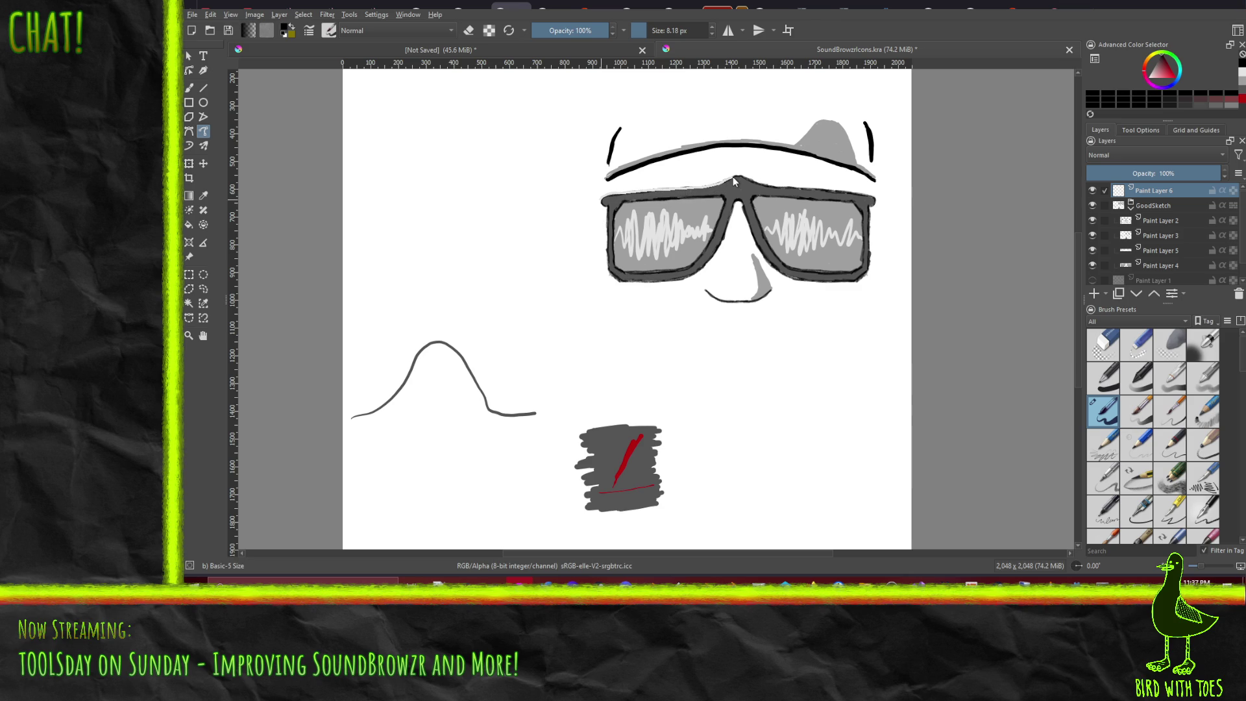
Step: Ink a short black stroke over the top of the glasses' bridge on Paint Layer 6
left_click_drag(737, 176, 743, 177)
left_click(189, 70)
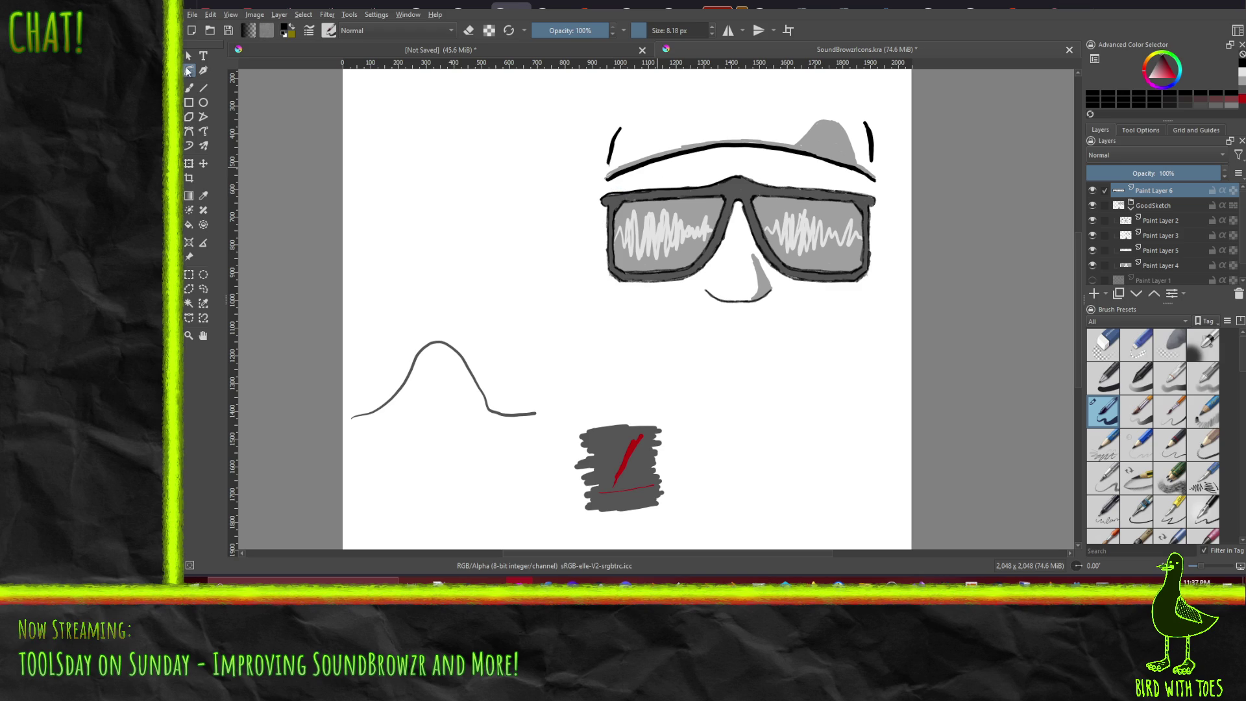
left_click(203, 130)
left_click(1092, 191)
left_click(1092, 191)
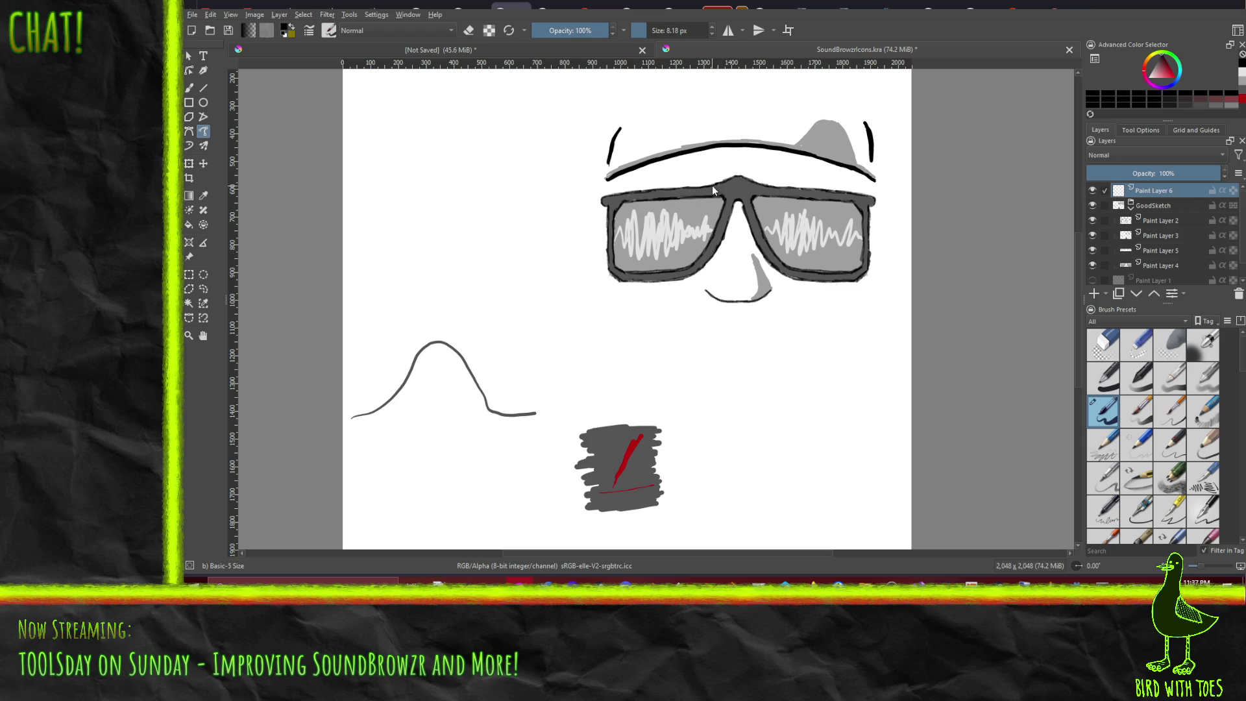
left_click_drag(736, 174, 753, 181)
Step: Fade the GoodSketch group to 64% opacity and go back to Paint Layer 6
left_click(1155, 206)
left_click_drag(1197, 174, 1157, 174)
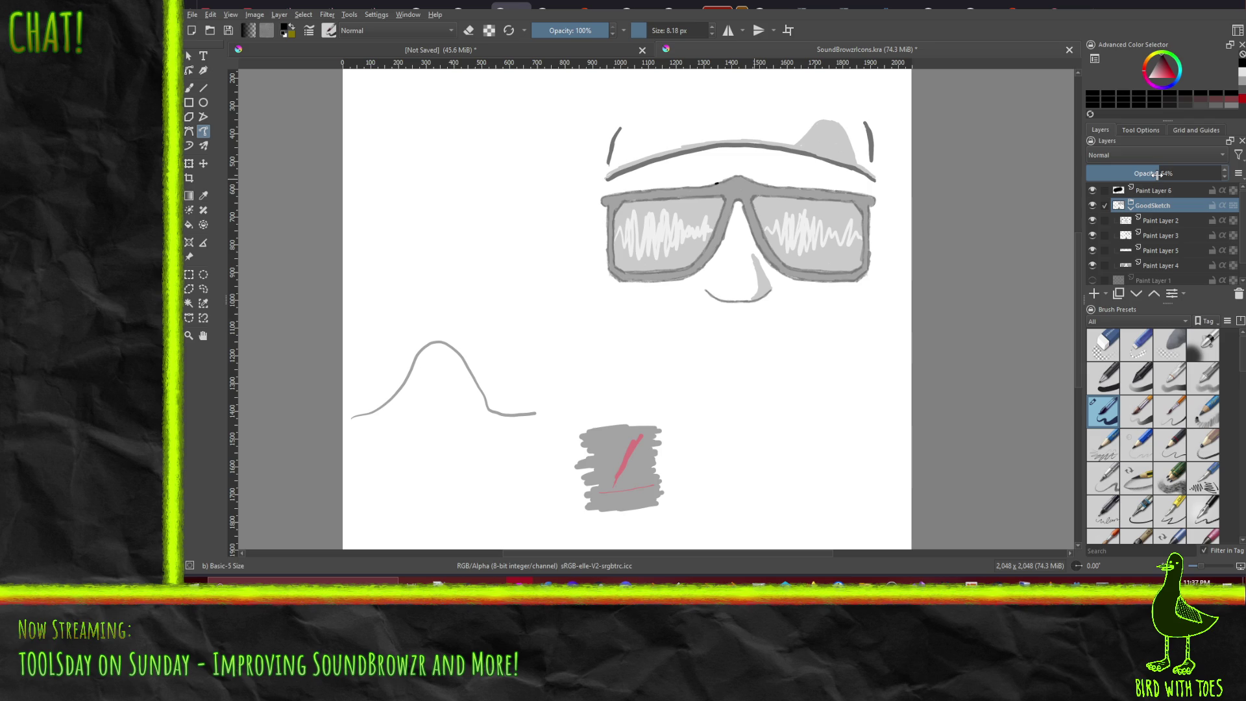
left_click(1167, 192)
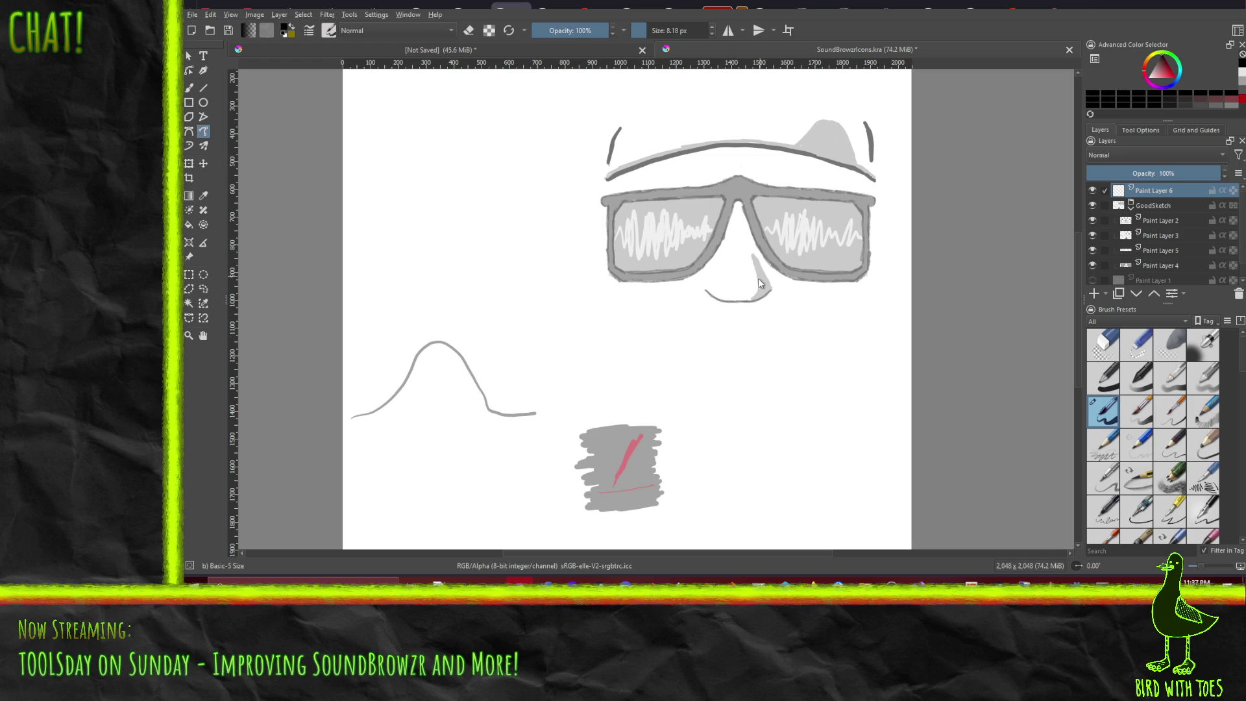
Step: Ink the curve under the nose and try the right lens edge, undoing failed attempts
mouse_move(704, 290)
left_mouse_down()
mouse_move(736, 303)
mouse_move(770, 290)
left_mouse_up()
mouse_move(706, 290)
left_mouse_down()
mouse_move(746, 302)
mouse_move(768, 290)
left_mouse_up()
mouse_move(869, 208)
left_mouse_down()
mouse_move(869, 269)
mouse_move(853, 288)
left_mouse_up()
key("ctrl+z")
left_click_drag(868, 209, 866, 278)
key("ctrl+z")
Step: Draw the right lens edge down to its lower corner and extend the top frame line
left_click_drag(868, 205, 870, 271)
left_click_drag(869, 272, 855, 280)
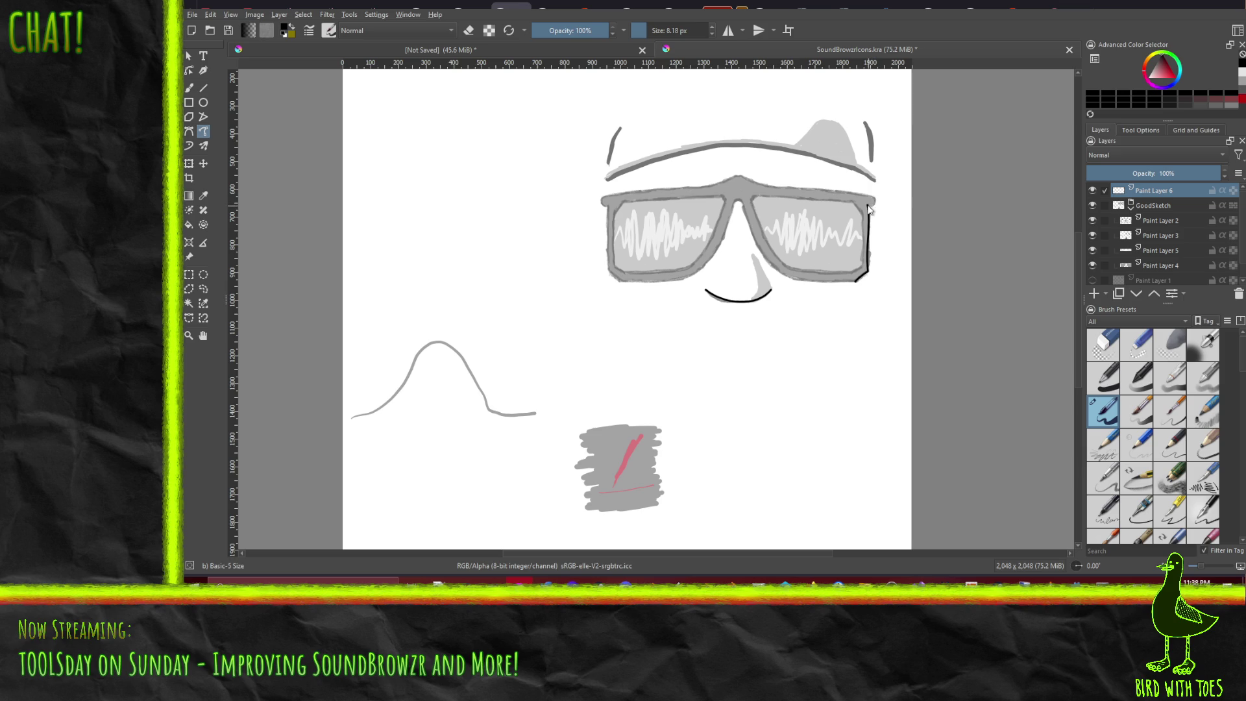
left_click_drag(868, 207, 874, 200)
left_click_drag(777, 186, 804, 192)
left_click_drag(849, 192, 849, 189)
Step: Rework the top frame strokes over the bridge and right lens, undoing stray marks
key("ctrl+z")
key("ctrl+z")
left_click_drag(763, 188, 774, 187)
left_click_drag(851, 193, 810, 192)
key("ctrl+z")
key("ctrl+z")
left_click(736, 176)
mouse_move(844, 186)
left_mouse_down()
mouse_move(874, 188)
mouse_move(912, 157)
mouse_move(893, 130)
mouse_move(921, 145)
left_mouse_up()
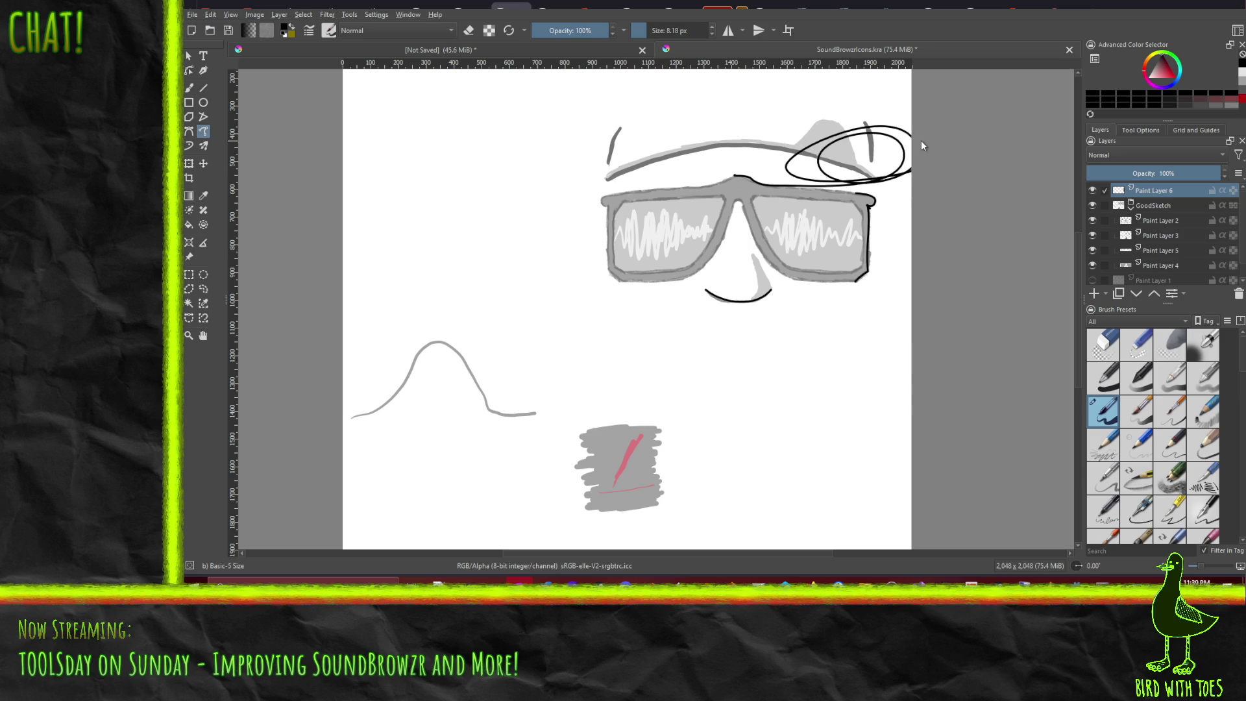
key("ctrl+z")
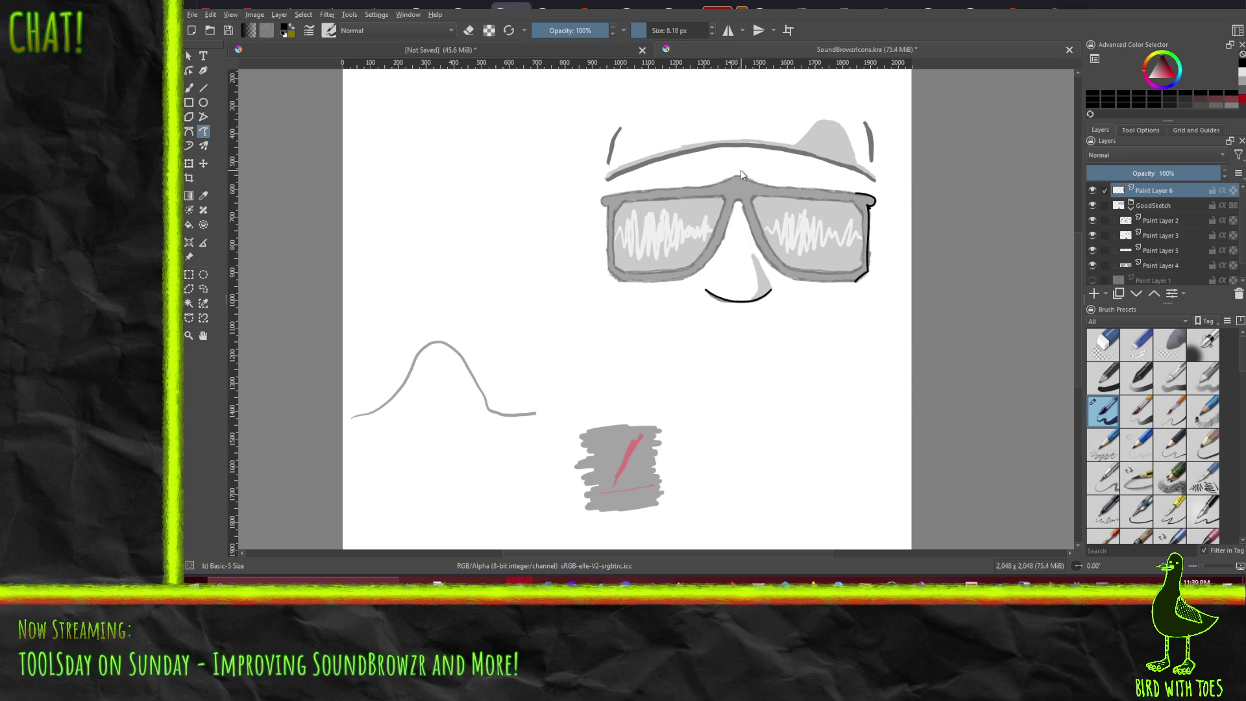
Step: Retry the bridge stroke, then ink the top frame line from bridge to right corner
left_click_drag(736, 174, 742, 177)
key("ctrl+z")
left_click_drag(739, 175, 742, 176)
key("ctrl+z")
left_click_drag(753, 178, 761, 185)
left_click_drag(807, 186, 823, 189)
left_click_drag(855, 192, 858, 193)
Step: Ink the frame's top-right corner and right edge, thickening the corner
left_click_drag(851, 201, 861, 206)
key("ctrl+z")
mouse_move(851, 200)
left_mouse_down()
mouse_move(863, 212)
mouse_move(855, 204)
mouse_move(860, 280)
left_mouse_up()
key("ctrl+z")
key("ctrl+z")
left_click_drag(852, 279, 862, 271)
key("ctrl+z")
key("ctrl+z")
key("ctrl+z")
left_click_drag(868, 215, 869, 199)
right_click(1111, 418)
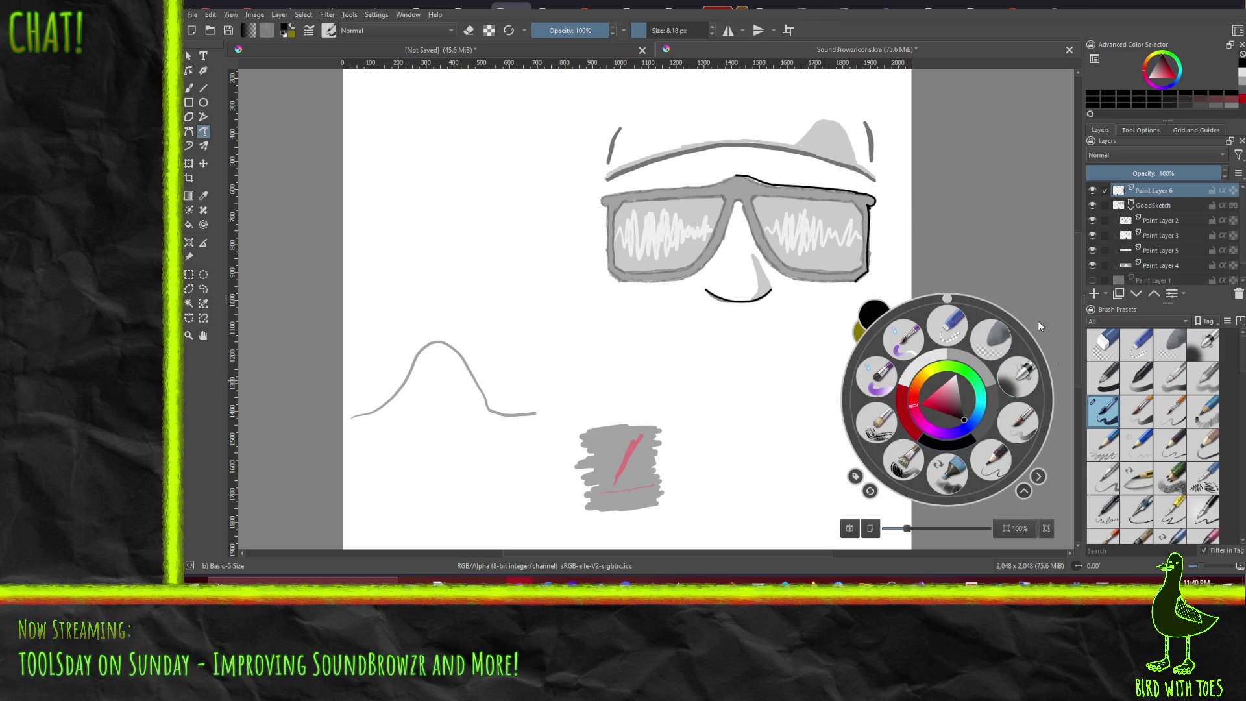
Step: Redraw the corner tick and ink the right lens's outer edge down to the bottom-right corner
left_click(998, 255)
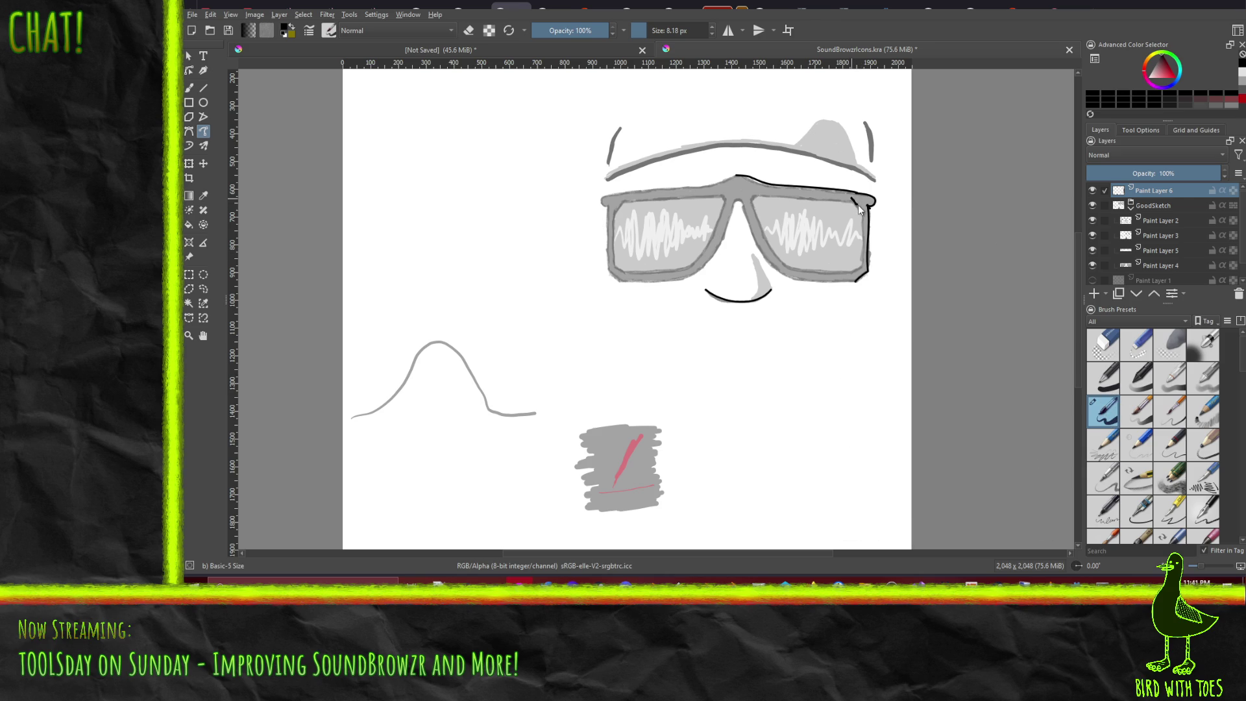
key("ctrl+z")
left_click_drag(855, 202, 868, 213)
left_click_drag(863, 243, 863, 267)
key("ctrl+z")
left_click_drag(862, 246, 866, 215)
left_click_drag(860, 268, 855, 279)
Step: Ink the right lens's bottom inner edge and inner top-left corner
left_click_drag(782, 265, 788, 269)
mouse_move(737, 205)
left_mouse_down()
mouse_move(763, 260)
mouse_move(794, 286)
left_mouse_up()
key("ctrl+z")
Step: Ink the right lens's inner rim down to the bottom rim
key("ctrl+z")
mouse_move(733, 203)
left_mouse_down()
mouse_move(772, 271)
mouse_move(800, 280)
left_mouse_up()
left_click_drag(759, 195, 754, 203)
left_click_drag(776, 255, 797, 279)
key("ctrl+z")
key("ctrl+z")
mouse_move(793, 266)
left_mouse_down()
mouse_move(762, 237)
mouse_move(753, 193)
left_mouse_up()
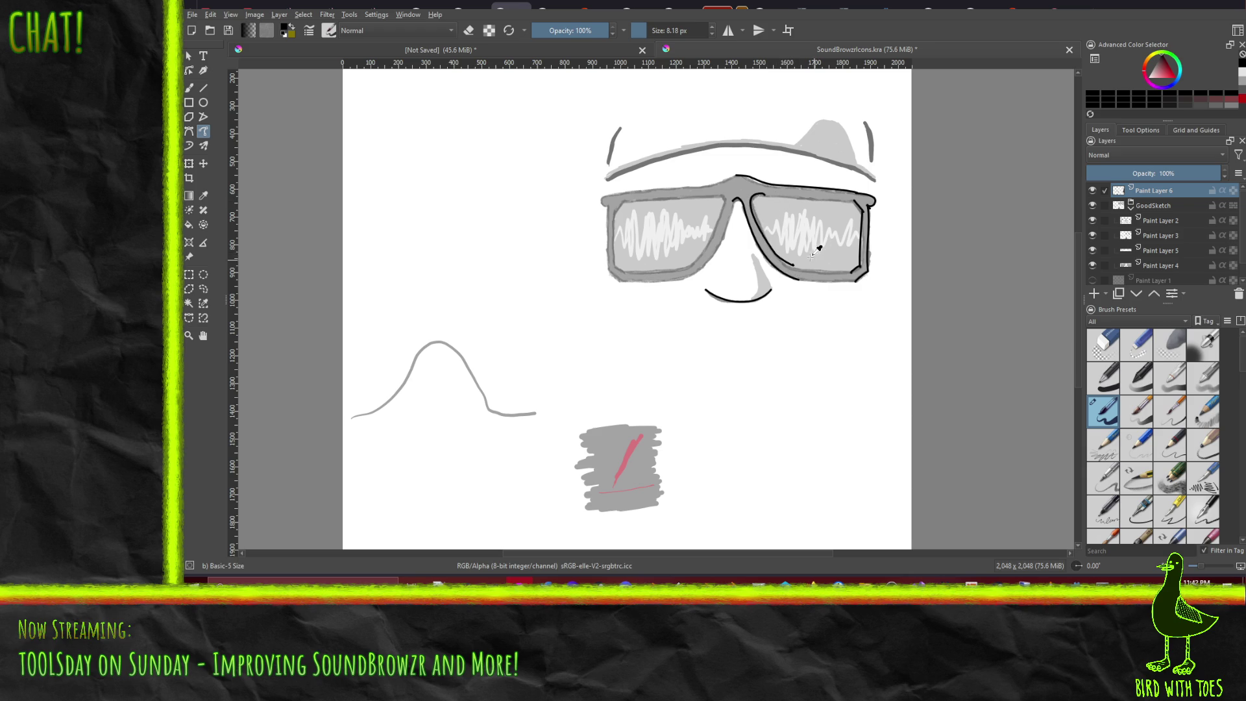
mouse_move(793, 264)
left_mouse_down()
mouse_move(800, 278)
mouse_move(751, 197)
left_mouse_up()
key("ctrl+z")
key("ctrl+z")
mouse_move(787, 267)
left_mouse_down()
mouse_move(754, 197)
mouse_move(803, 206)
left_mouse_up()
left_click(188, 131)
left_click_drag(792, 194, 816, 198)
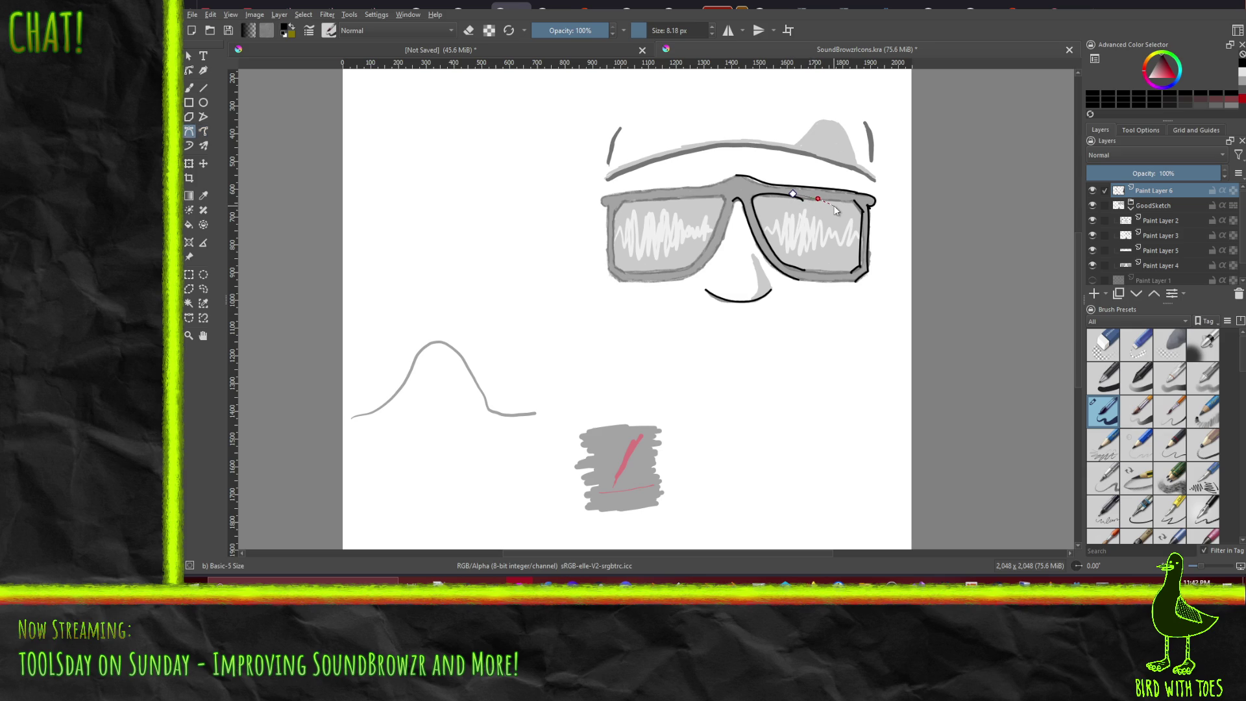
double_click(837, 201)
left_click(754, 193)
double_click(666, 230)
key("ctrl+z")
key("ctrl+z")
left_click(187, 87)
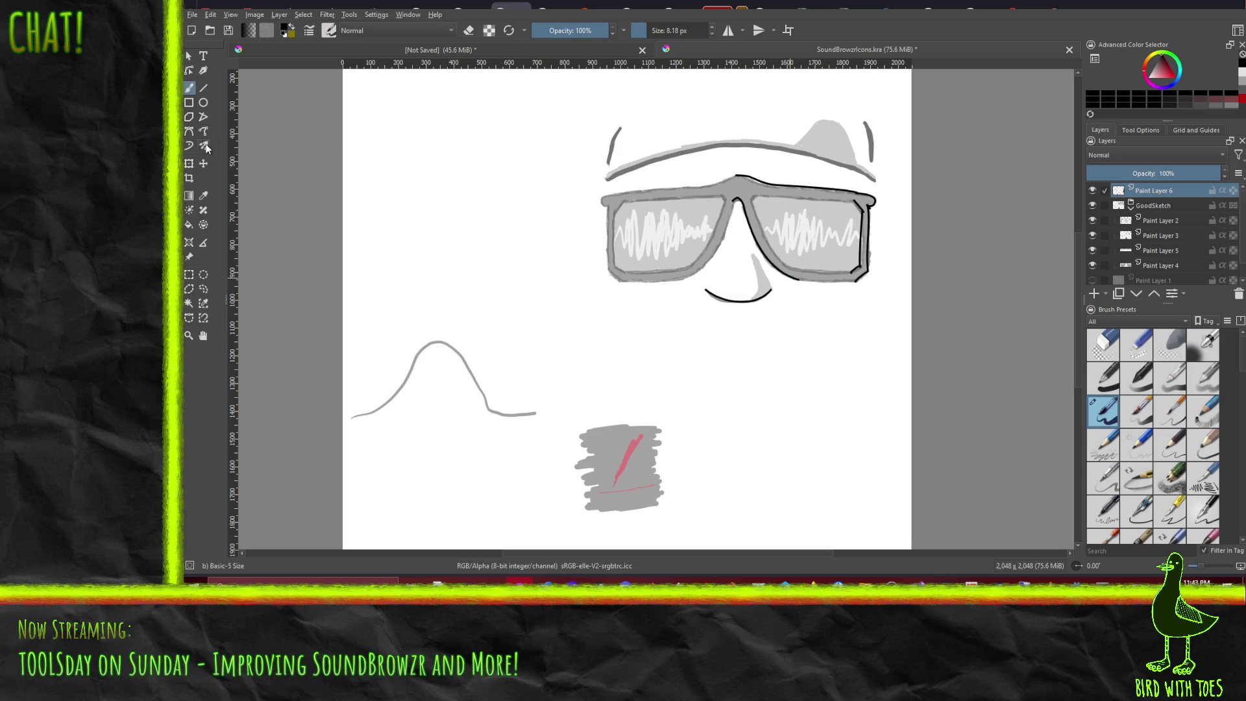
key("ctrl+z")
key("ctrl+z")
key("ctrl+z")
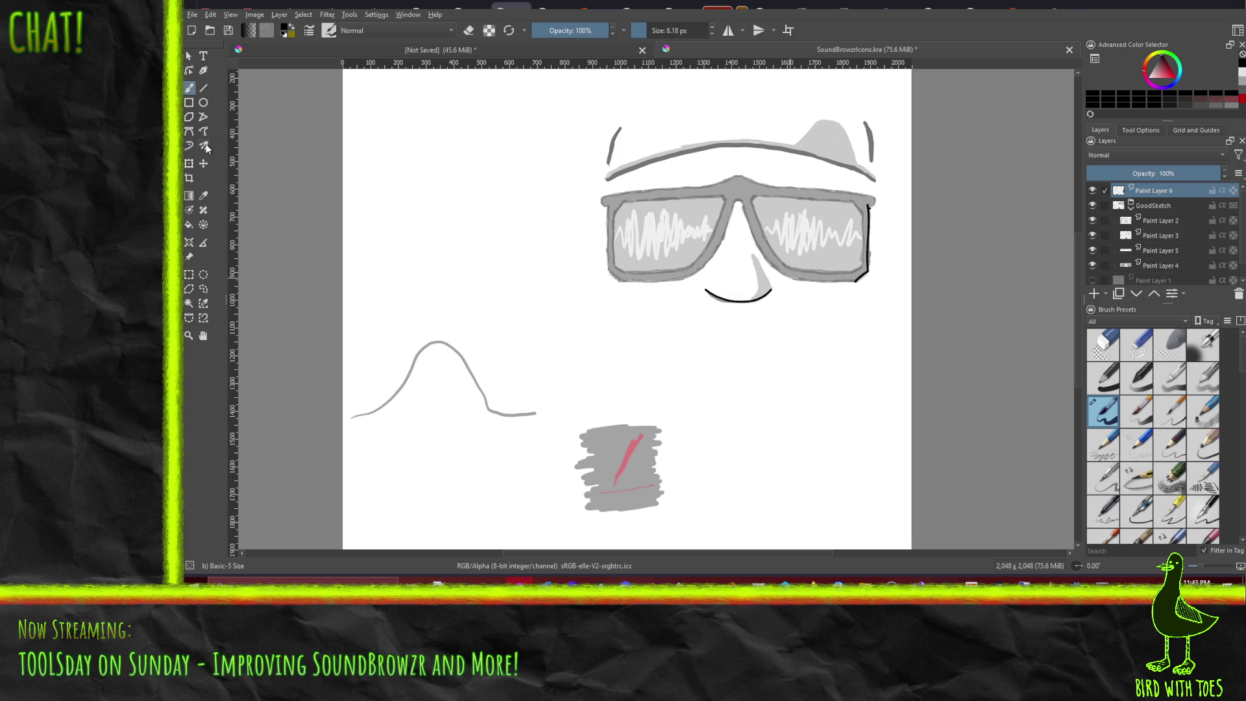
Step: Undo the right-edge outline, test a thick lens-top stroke, then draw a calligraphic stroke across the bridge
key("ctrl+z")
key("ctrl+z")
scroll(651, 33, "up", 5)
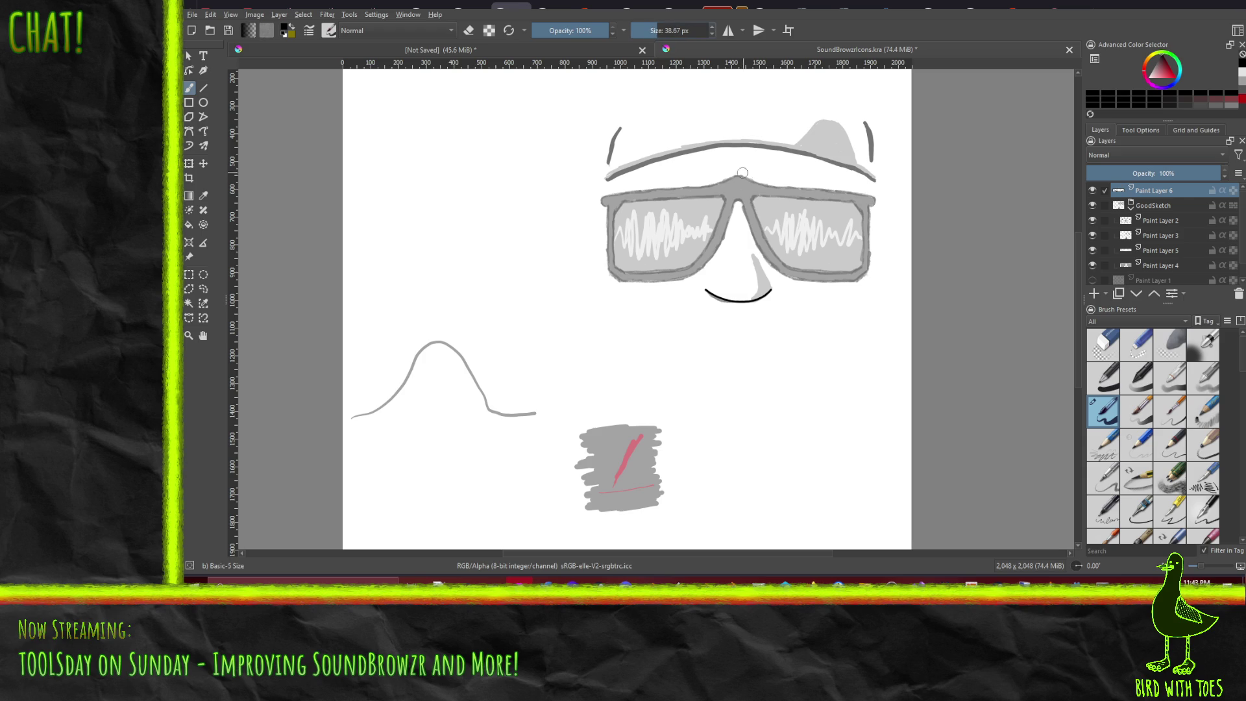
left_click_drag(744, 172, 738, 176)
left_click_drag(769, 185, 833, 195)
key("ctrl+z")
left_click(190, 71)
mouse_move(730, 160)
left_mouse_down()
mouse_move(744, 184)
mouse_move(760, 177)
mouse_move(869, 241)
mouse_move(880, 233)
left_mouse_up()
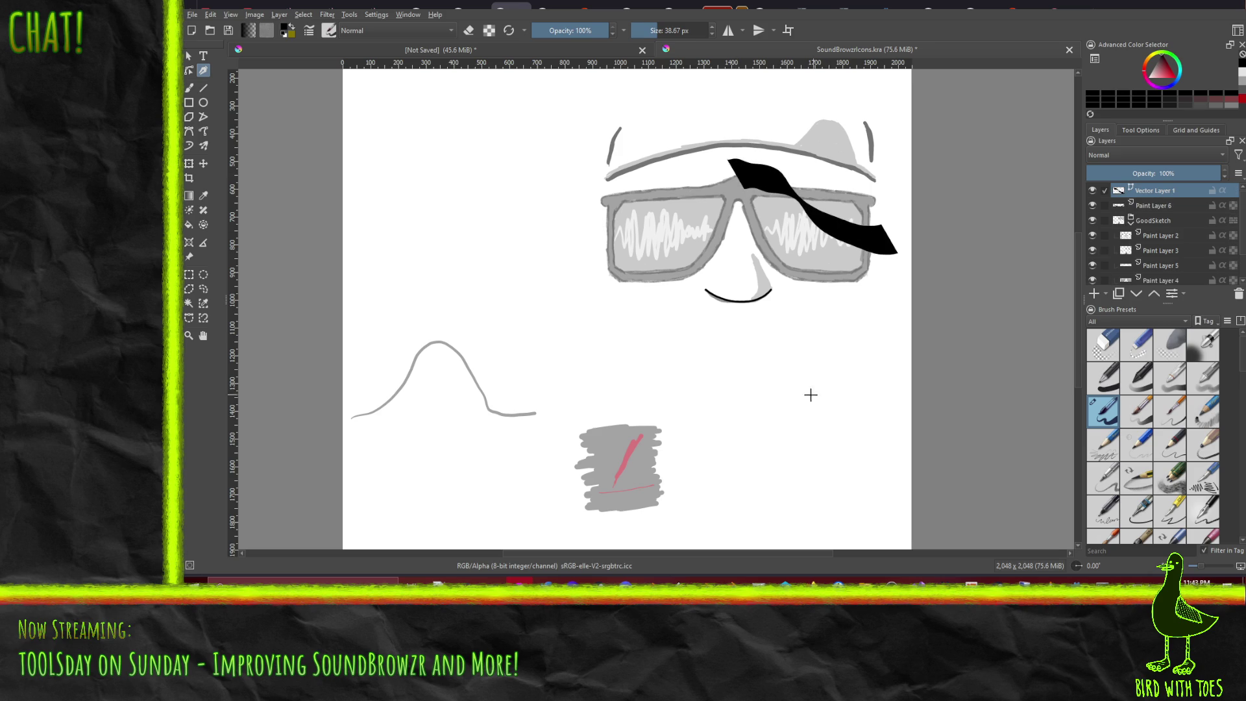
key("ctrl+z")
key("b")
mouse_move(753, 472)
left_mouse_down()
mouse_move(833, 442)
mouse_move(750, 387)
mouse_move(789, 415)
mouse_move(789, 383)
left_mouse_up()
key("ctrl+z")
mouse_move(714, 501)
left_mouse_down()
mouse_move(772, 491)
mouse_move(842, 417)
mouse_move(810, 376)
mouse_move(725, 405)
mouse_move(785, 473)
mouse_move(798, 468)
left_mouse_up()
key("ctrl+z")
left_click(204, 71)
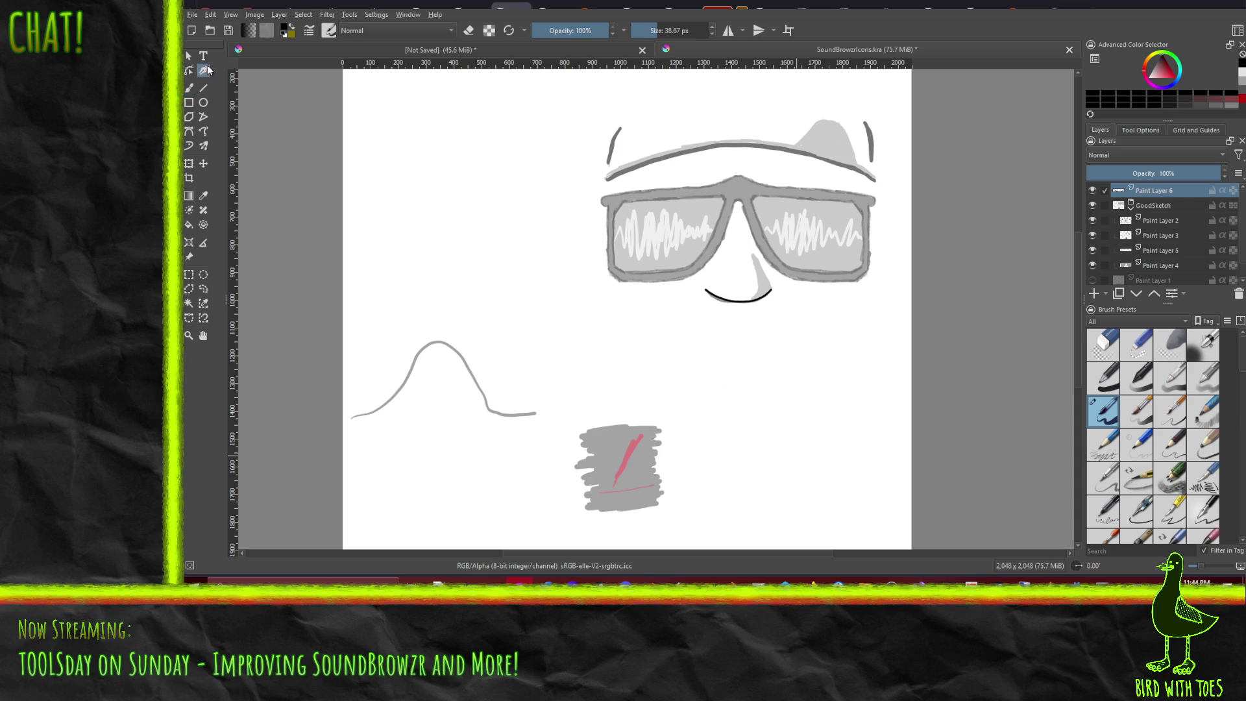
mouse_move(701, 445)
left_mouse_down()
mouse_move(722, 474)
mouse_move(825, 461)
mouse_move(860, 388)
mouse_move(801, 399)
mouse_move(746, 447)
mouse_move(654, 376)
mouse_move(718, 374)
mouse_move(726, 415)
mouse_move(746, 353)
mouse_move(799, 339)
left_mouse_up()
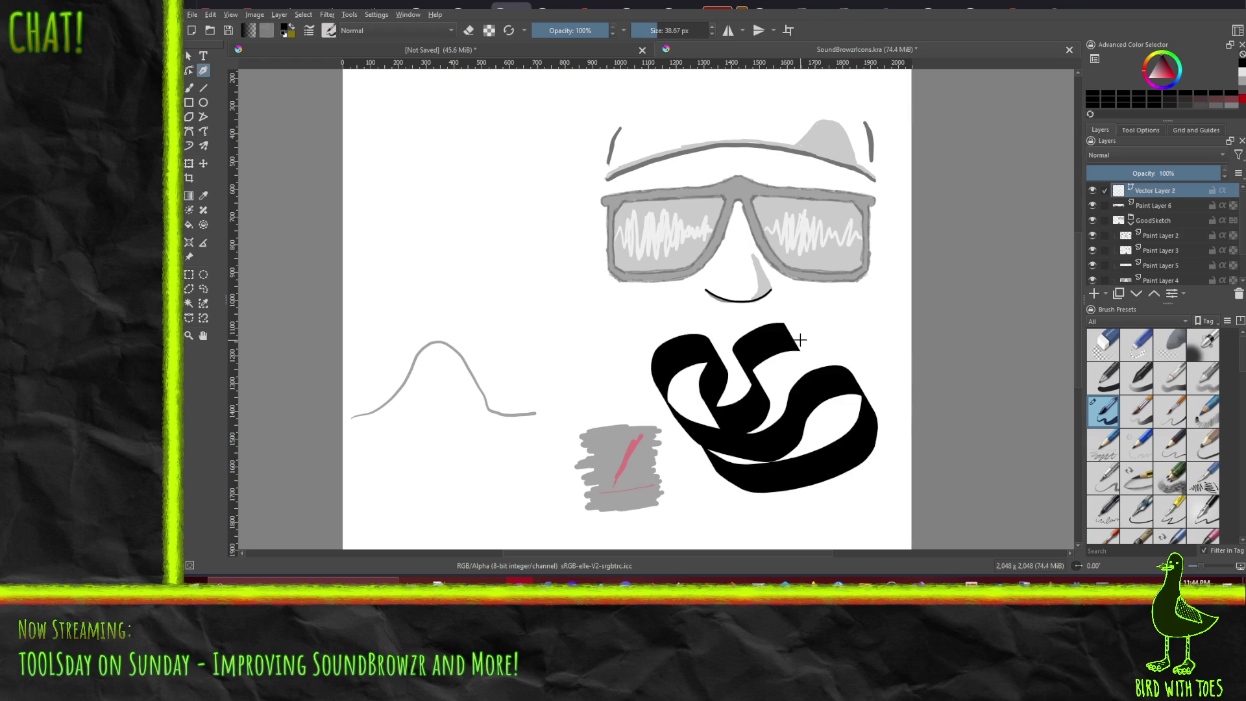
key("ctrl+z")
key("b")
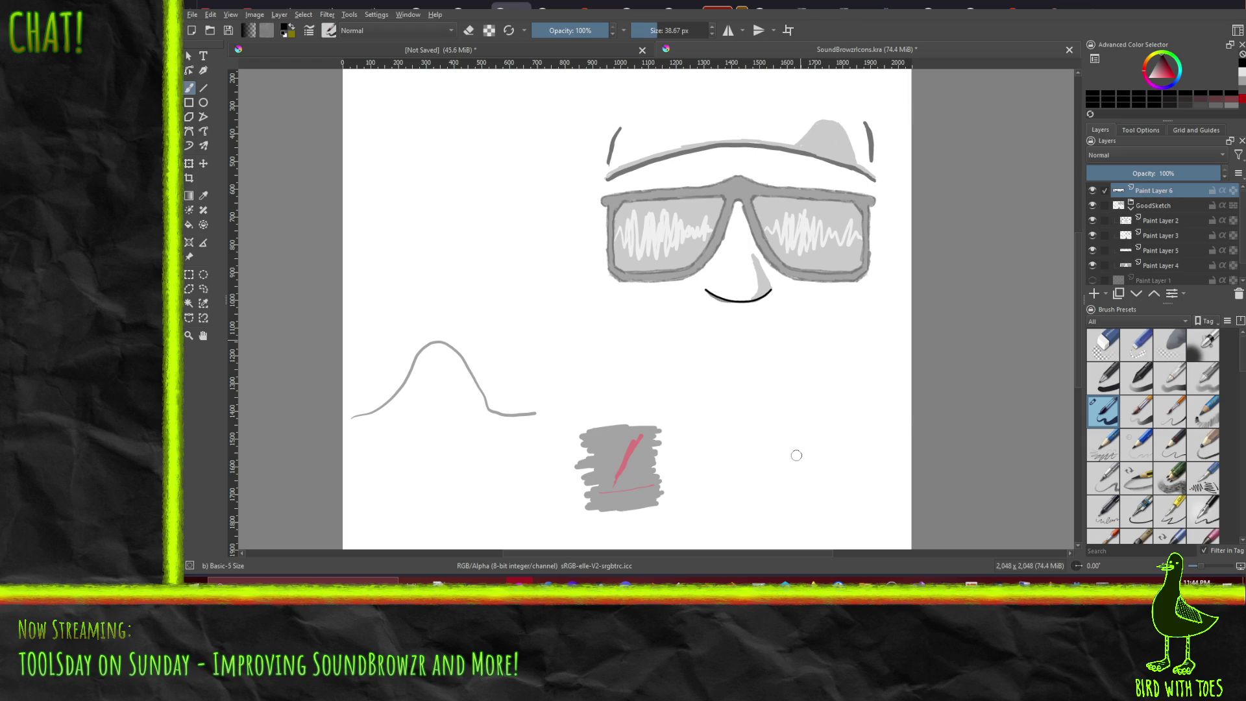
left_click(1169, 378)
mouse_move(726, 456)
left_mouse_down()
mouse_move(788, 457)
mouse_move(805, 415)
mouse_move(742, 353)
mouse_move(784, 360)
left_mouse_up()
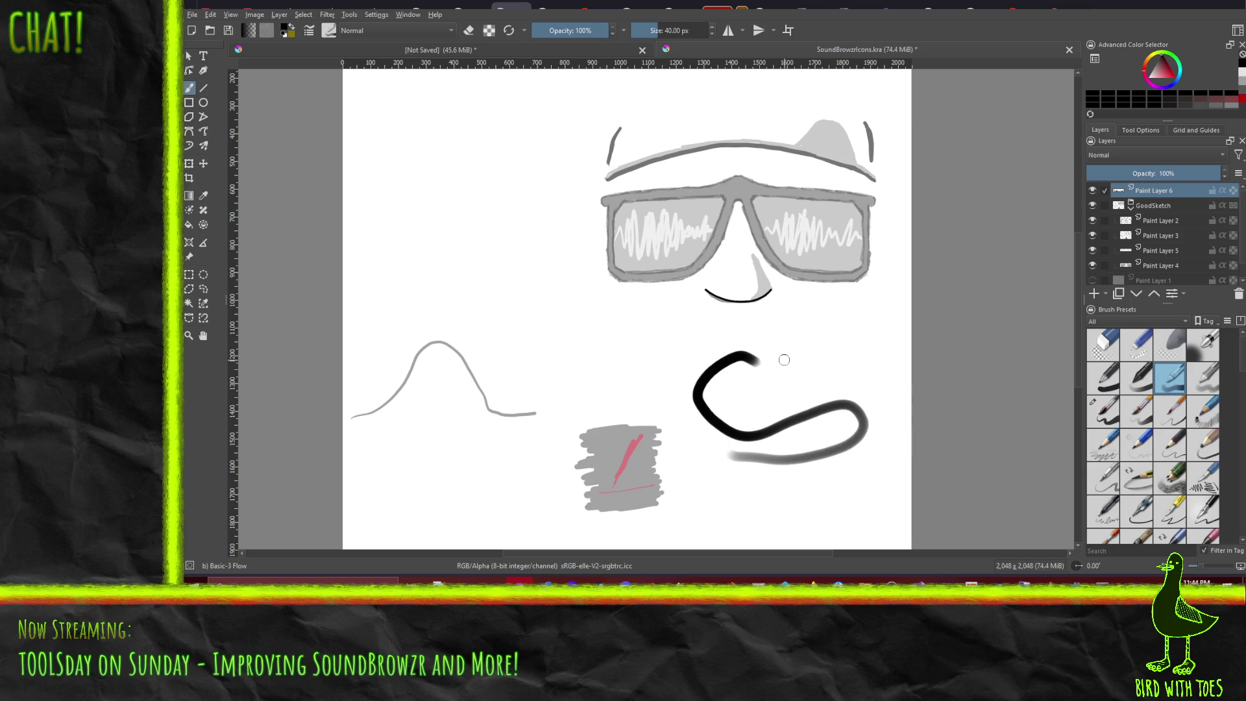
key("ctrl+z")
left_click(203, 70)
mouse_move(713, 413)
left_mouse_down()
mouse_move(839, 415)
mouse_move(711, 387)
left_mouse_up()
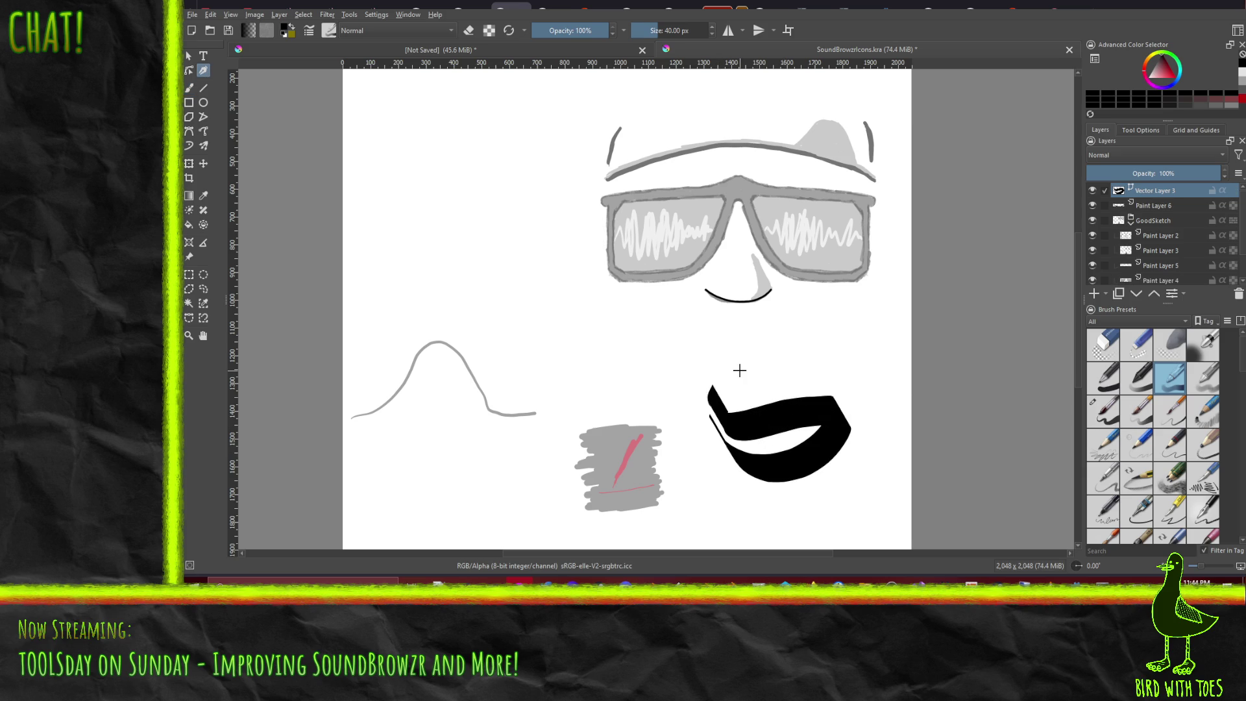
key("ctrl+z")
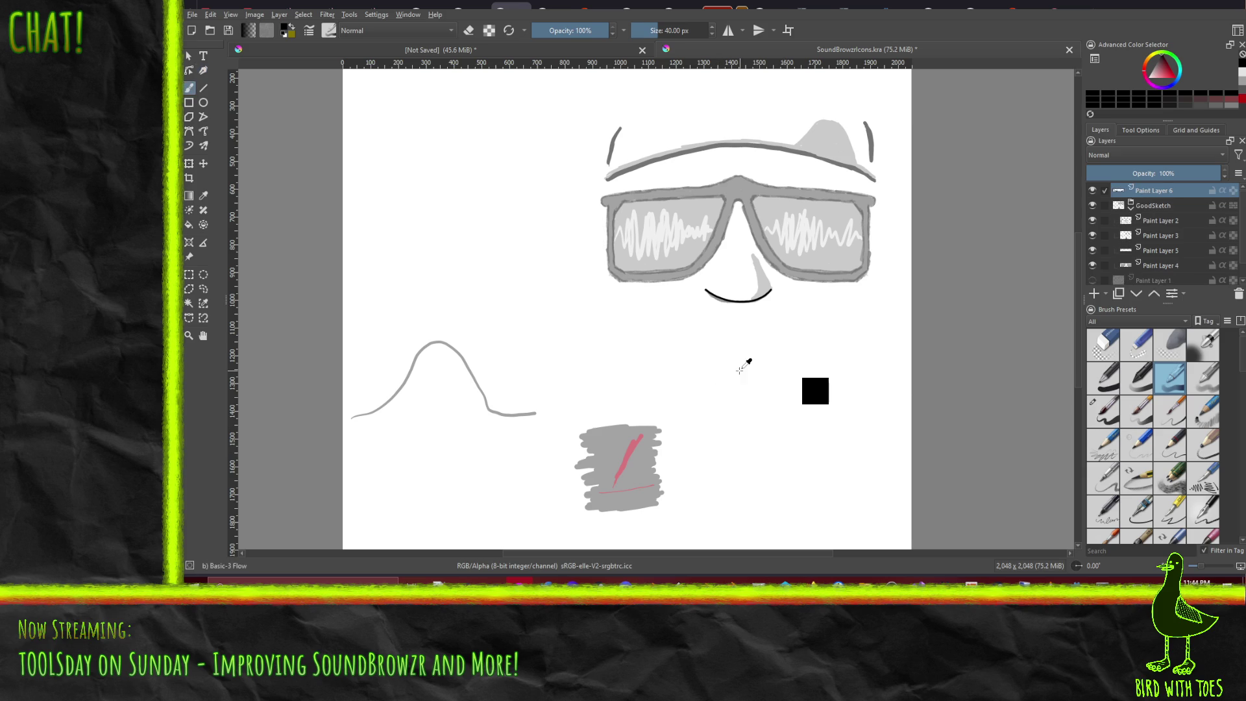
key("ctrl+z")
left_click(205, 70)
left_click(189, 146)
mouse_move(735, 414)
left_mouse_down()
mouse_move(747, 395)
mouse_move(792, 428)
mouse_move(845, 409)
mouse_move(813, 461)
left_mouse_up()
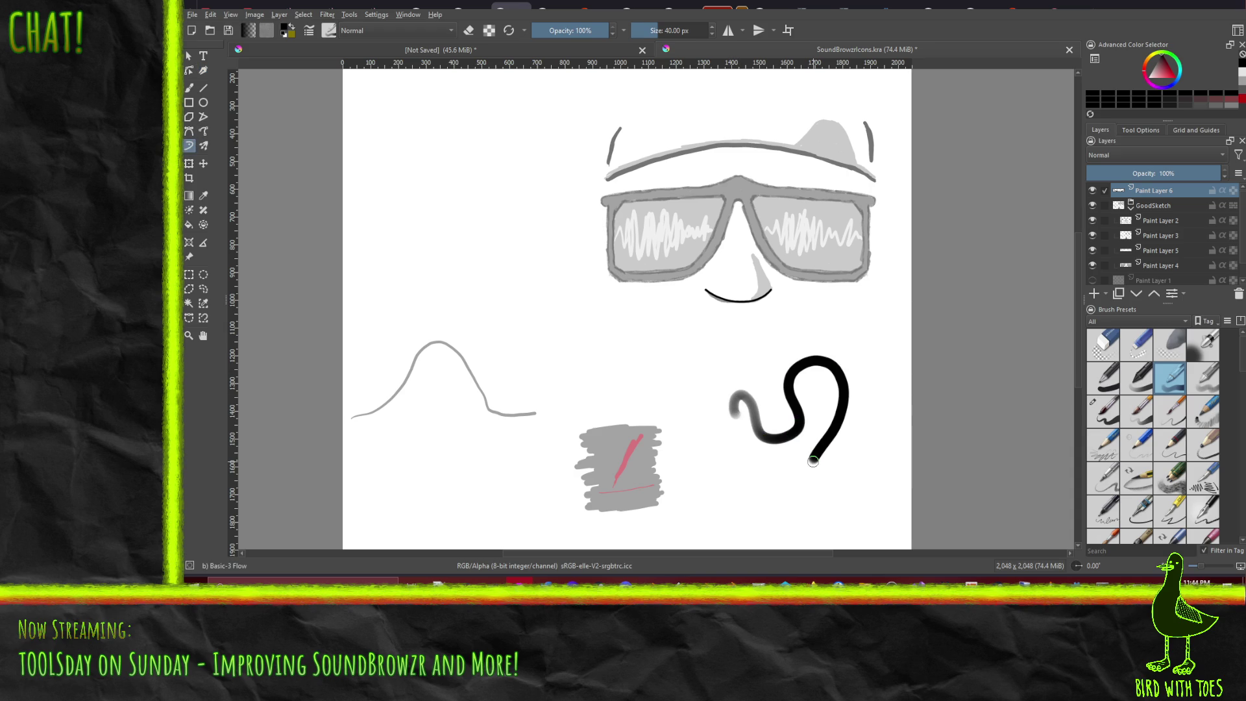
key("ctrl+z")
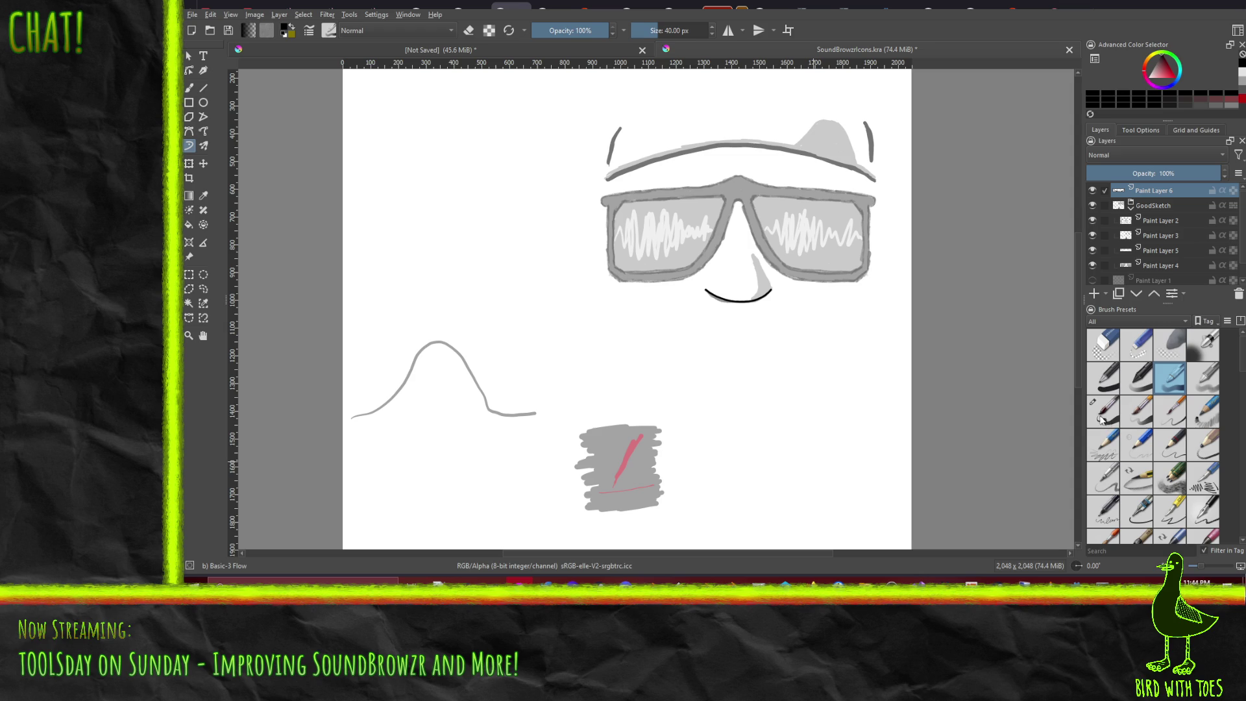
Step: Test a basic brush preset, return to the size-sensitive inking brush, and undo the test strokes
left_click(1102, 382)
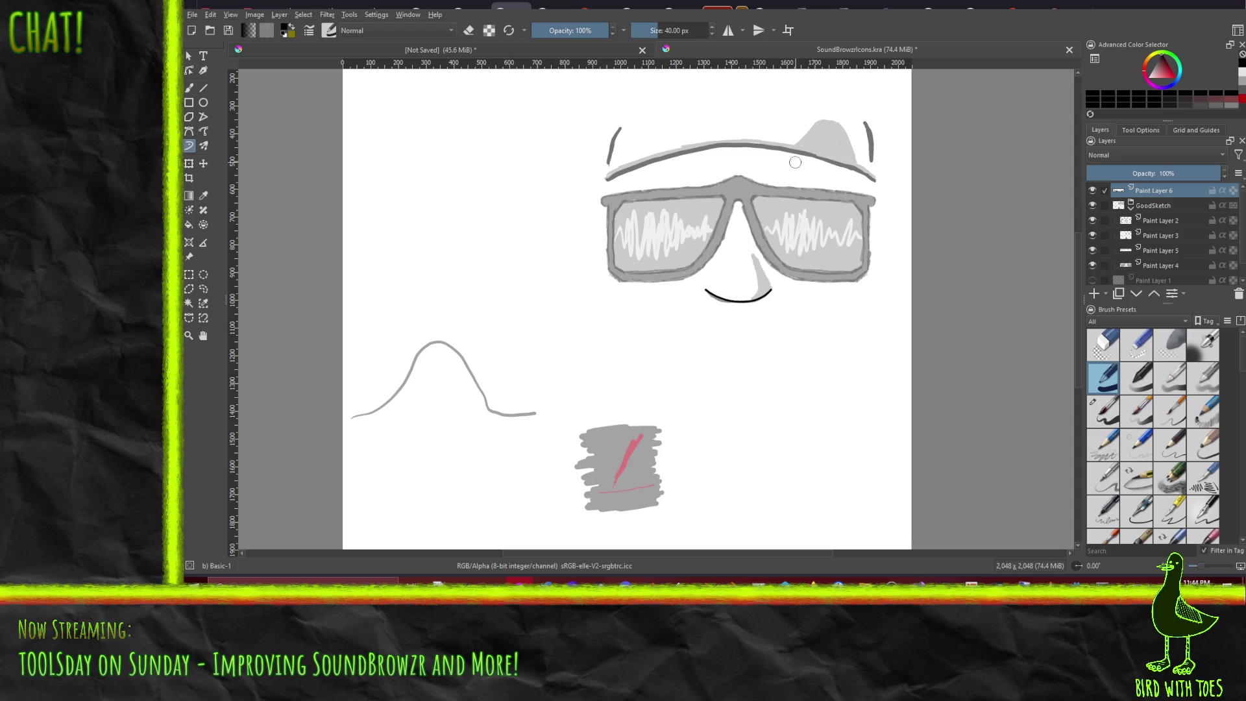
left_click_drag(737, 174, 741, 175)
key("ctrl+z")
left_click(1100, 427)
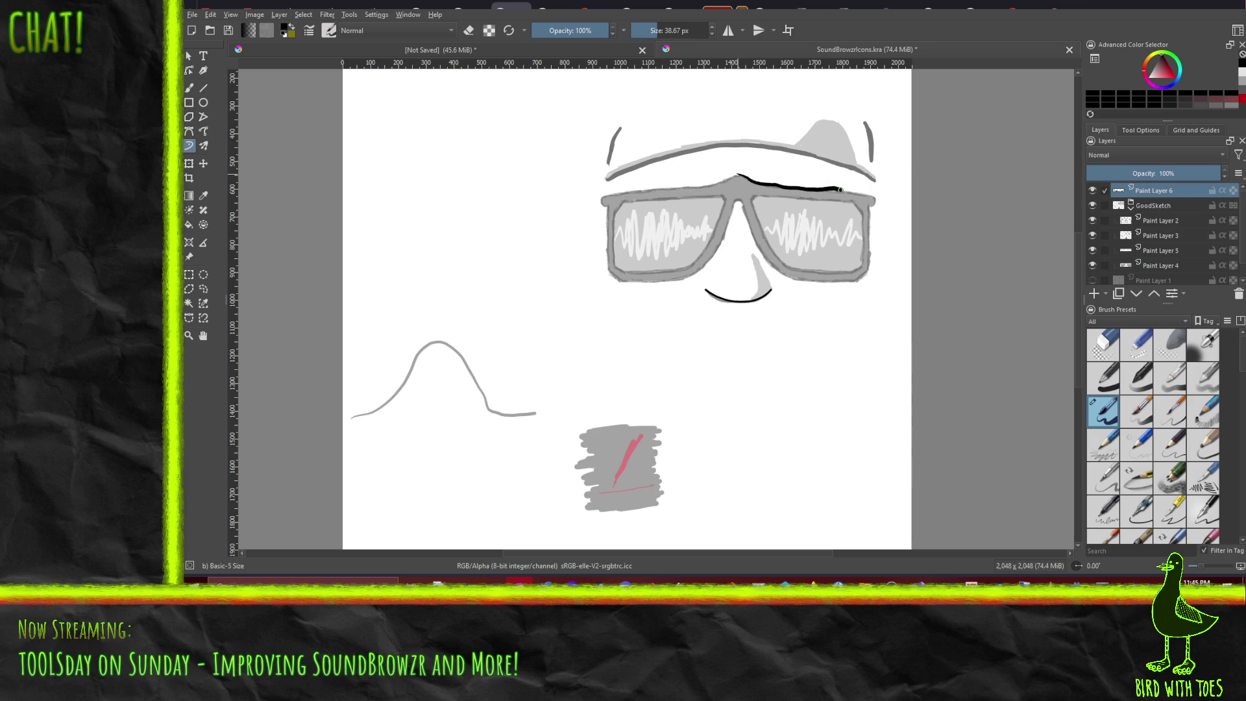
left_click_drag(863, 193, 871, 193)
key("ctrl+z")
Step: Draw straight lines along the right lens's top, outer edge and bottom with the Line tool
left_click(203, 87)
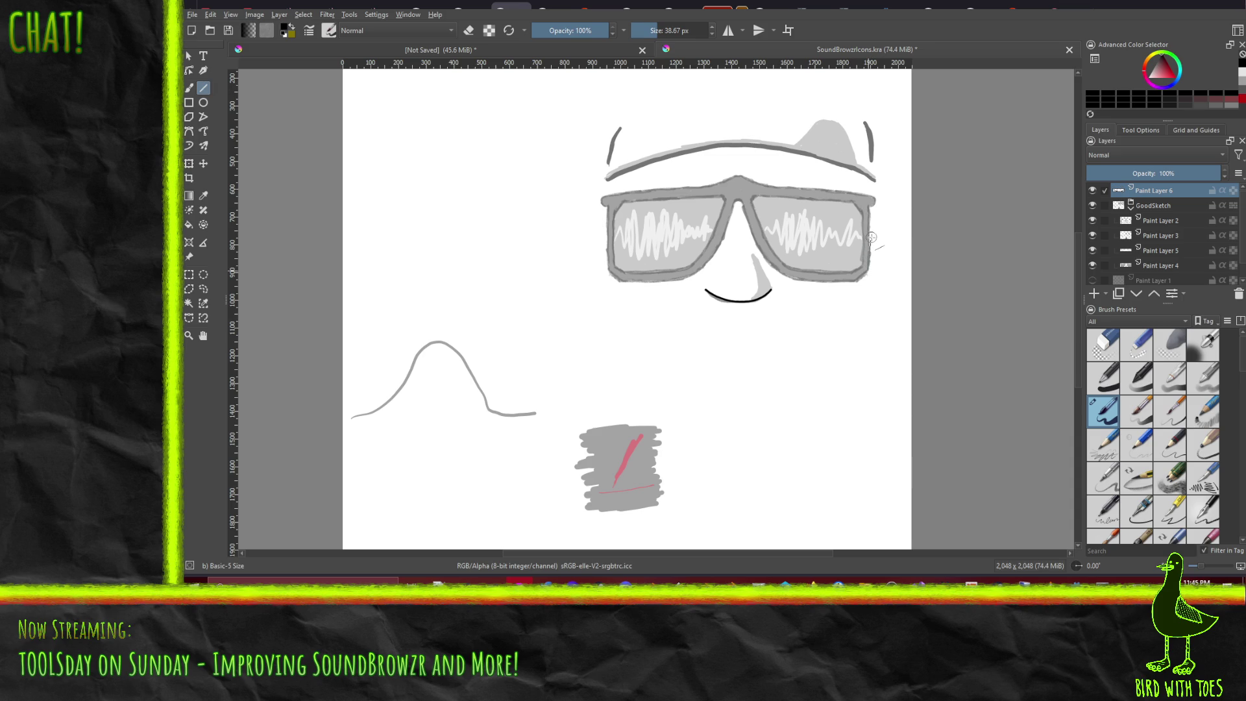
left_click_drag(870, 208, 868, 269)
left_click_drag(769, 186, 870, 196)
left_click_drag(757, 194, 852, 202)
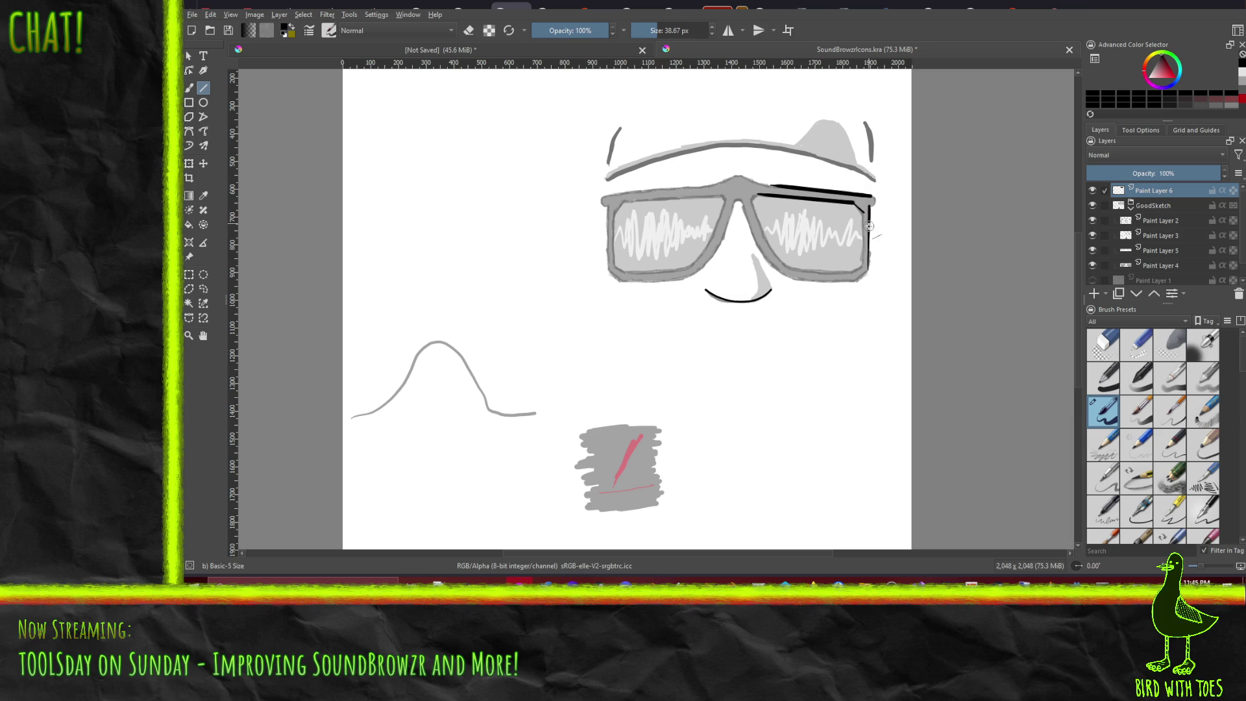
key("ctrl+z")
key("ctrl+z")
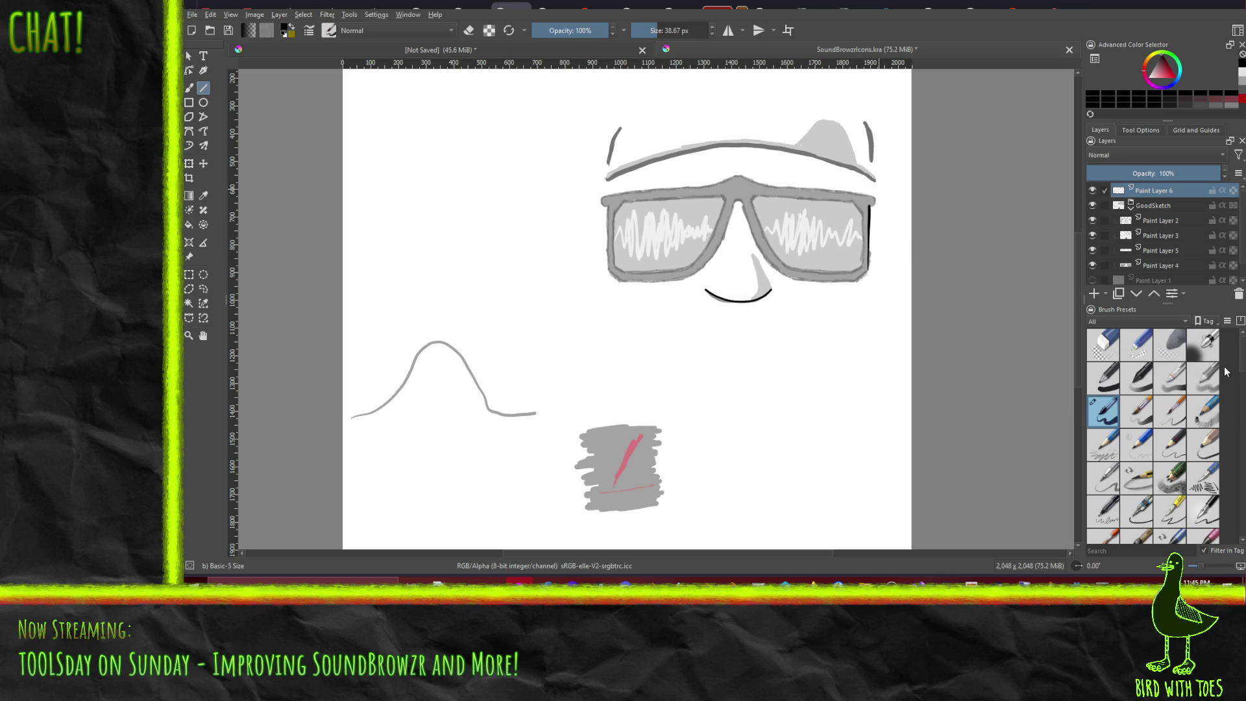
key("ctrl+shift+z")
key("ctrl+shift+z")
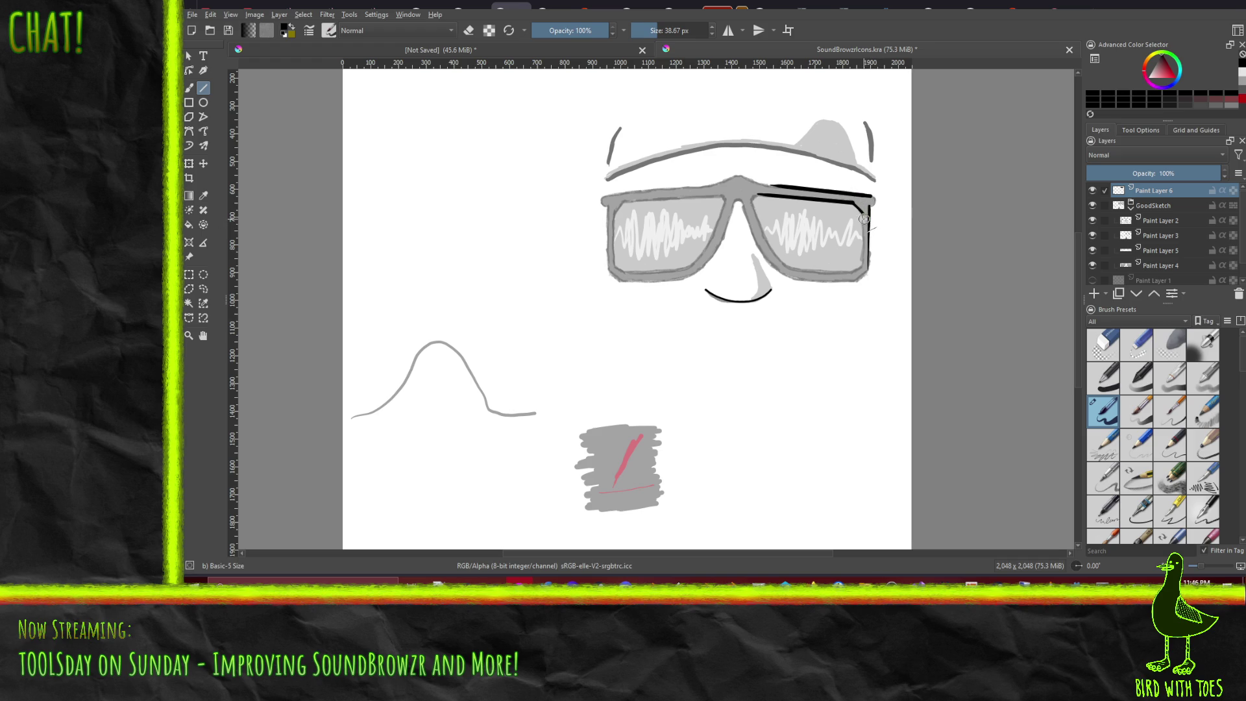
left_click_drag(861, 211, 859, 264)
mouse_move(850, 279)
left_mouse_down()
mouse_move(793, 279)
mouse_move(848, 270)
mouse_move(794, 268)
left_mouse_up()
Step: With a freehand brush of about 10 px, extend the lens top-left and lower-left bottom lines
left_click(204, 147)
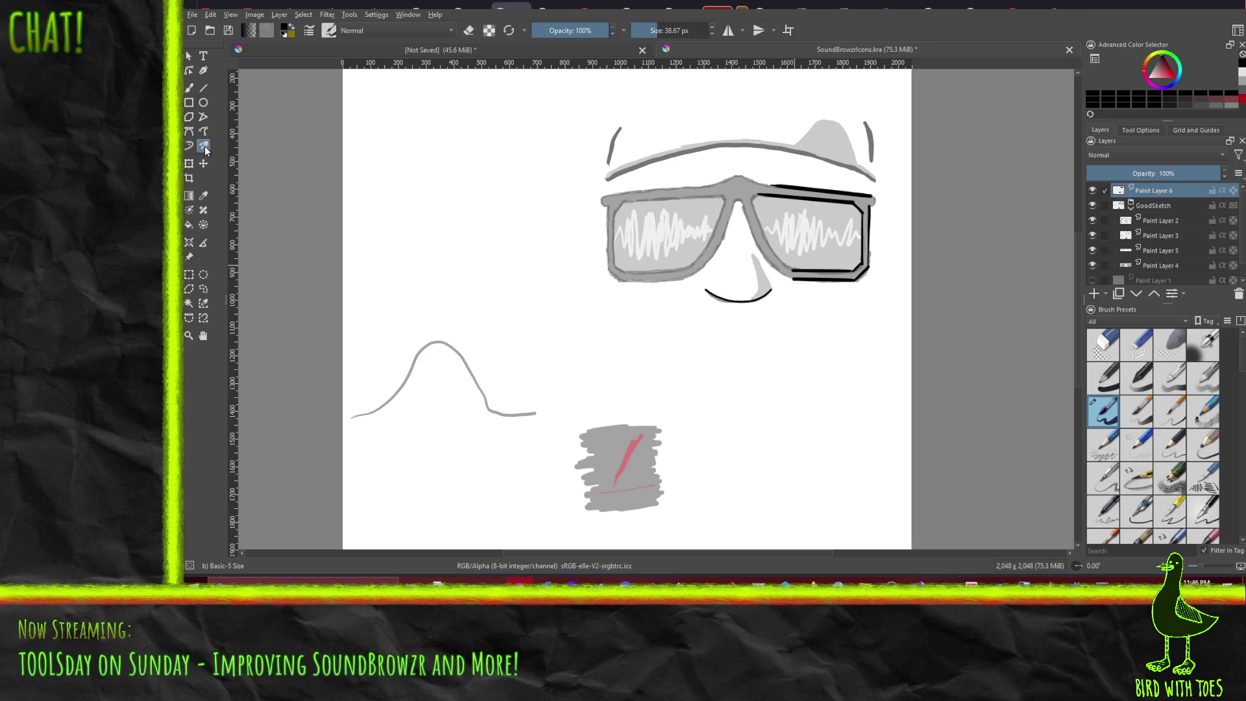
left_click(208, 134)
left_click_drag(787, 268, 777, 254)
key("ctrl+z")
left_click(645, 31)
mouse_move(779, 262)
left_mouse_down()
mouse_move(752, 212)
mouse_move(758, 191)
left_mouse_up()
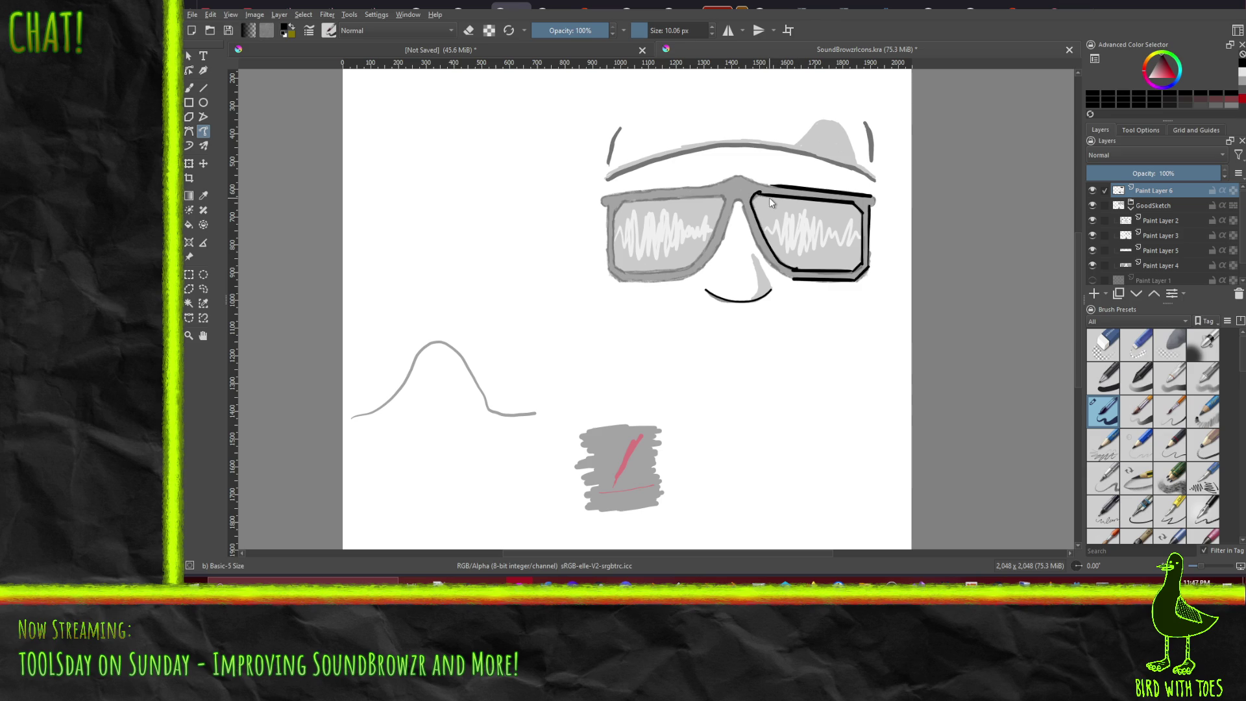
key("ctrl+z")
left_click_drag(763, 195, 756, 194)
left_click_drag(790, 277, 781, 276)
right_click(203, 133)
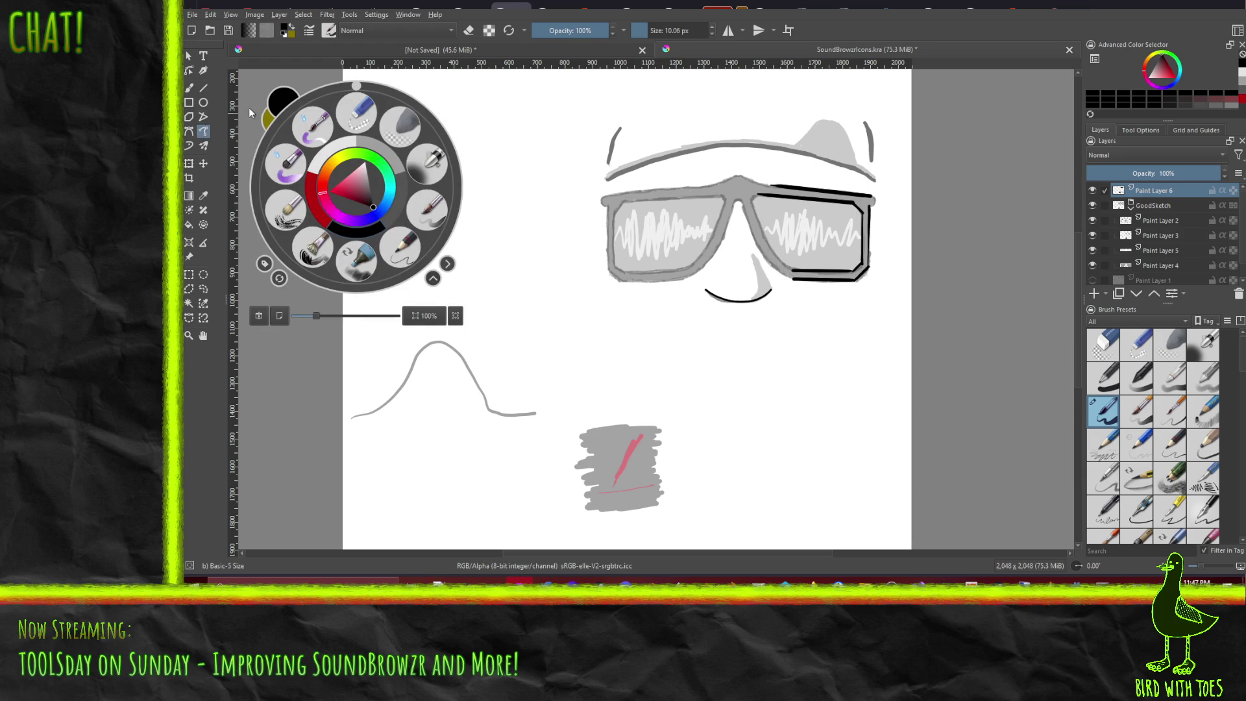
Step: Ink the right lens's inner edge up to the bridge and square its top-right corner
left_click(336, 57)
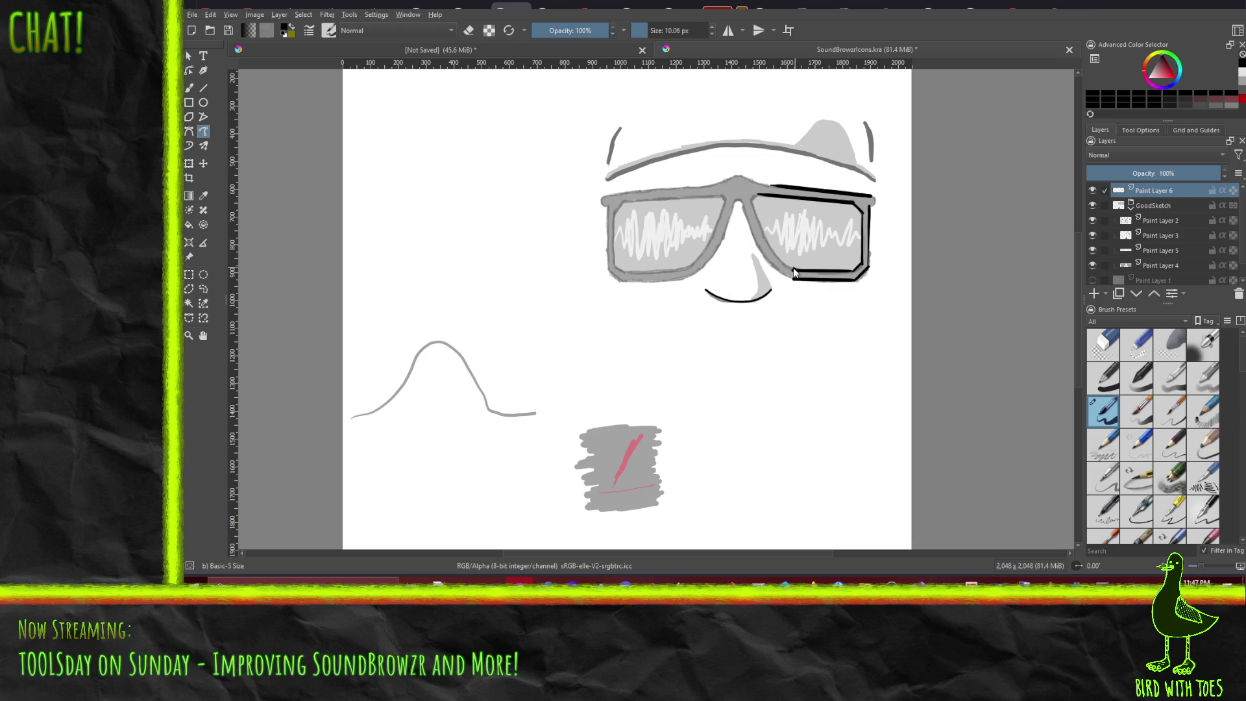
mouse_move(771, 250)
left_mouse_down()
mouse_move(753, 202)
mouse_move(767, 192)
left_mouse_up()
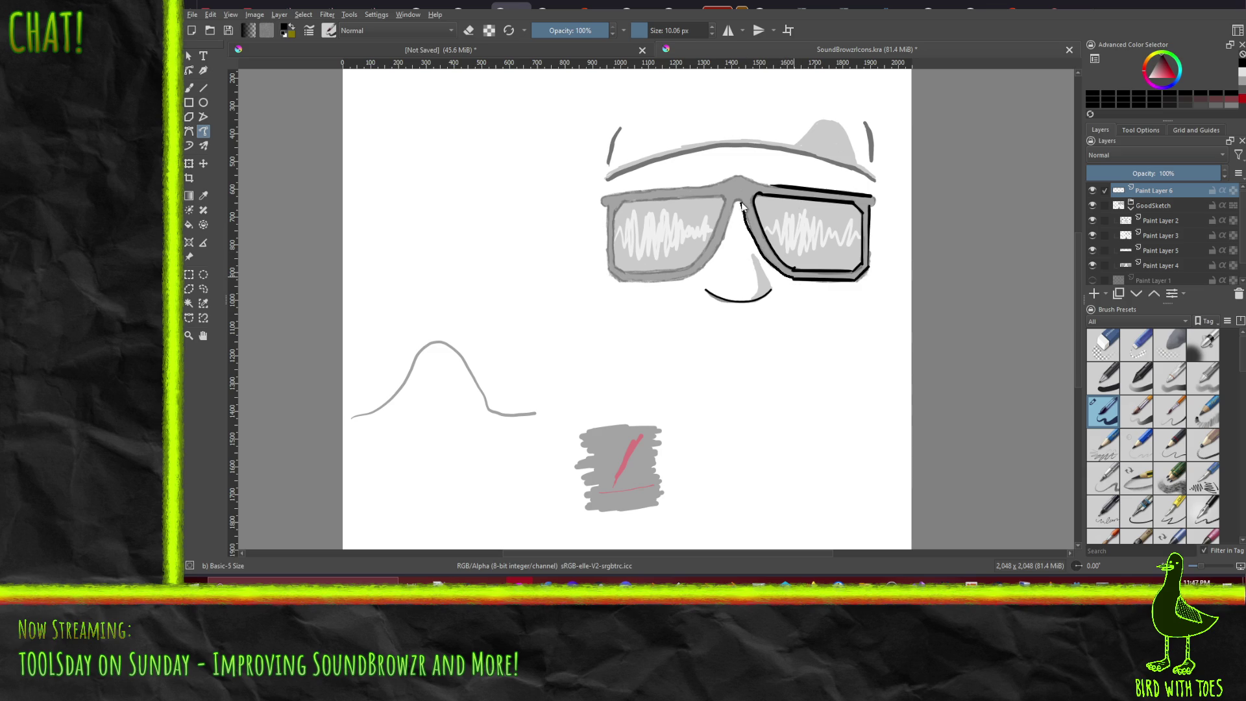
mouse_move(739, 201)
left_mouse_down()
mouse_move(763, 255)
mouse_move(795, 283)
left_mouse_up()
left_click(873, 198)
left_click(872, 200)
Step: Draw the lens's top line back over the nose bridge, undoing two failed attempts
left_click_drag(751, 180, 769, 191)
key("ctrl+z")
left_click_drag(738, 173, 746, 174)
key("ctrl+z")
left_click_drag(738, 173, 777, 188)
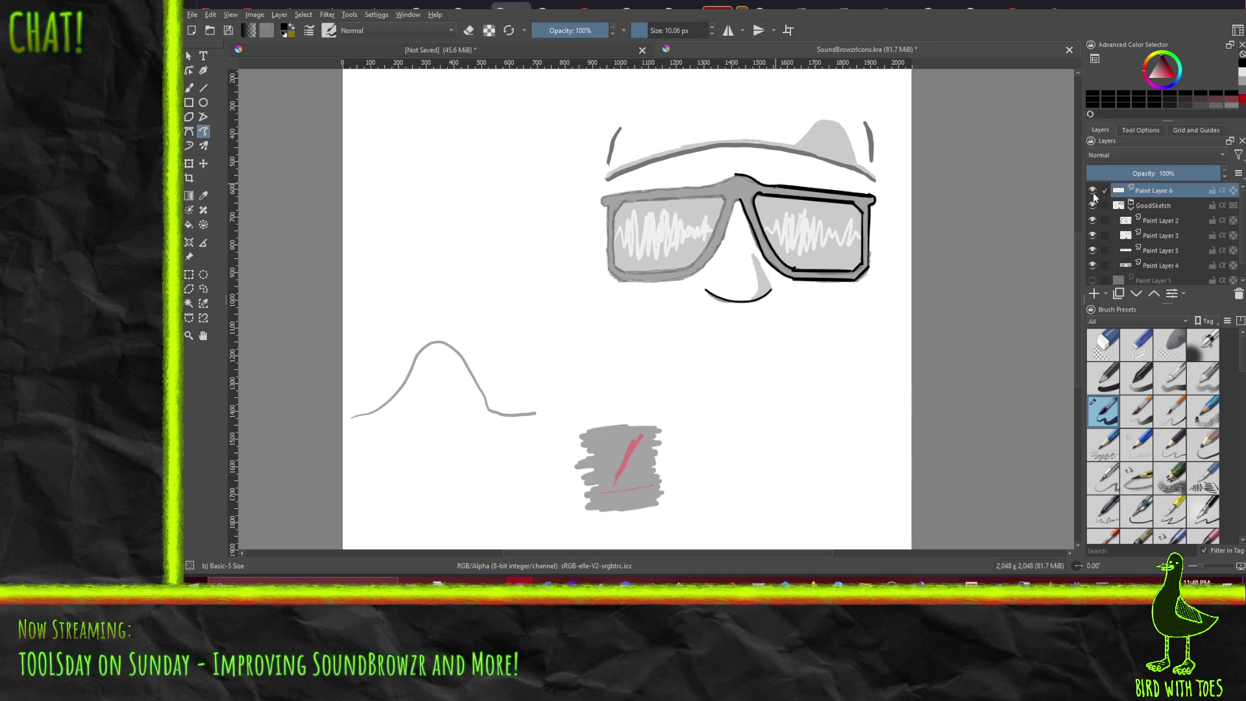
Step: Hide and reshow the GoodSketch layer to check the inks, then switch to Firefox
left_click(1092, 205)
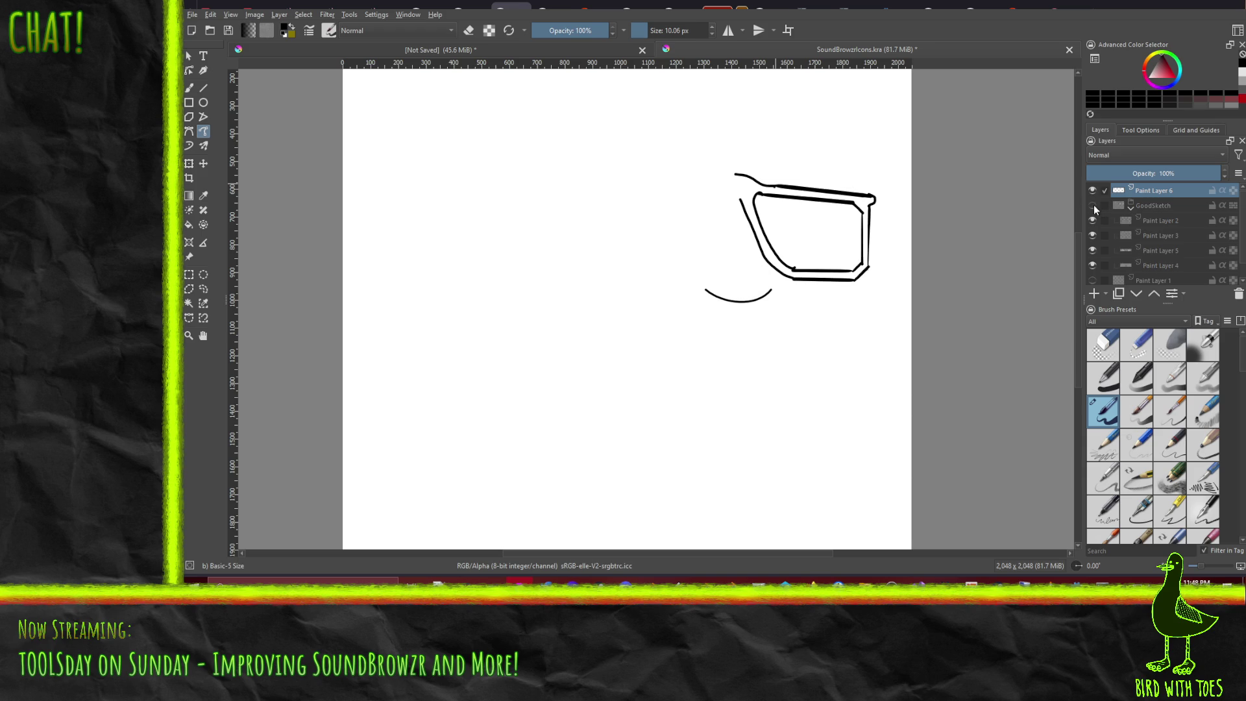
left_click(1093, 206)
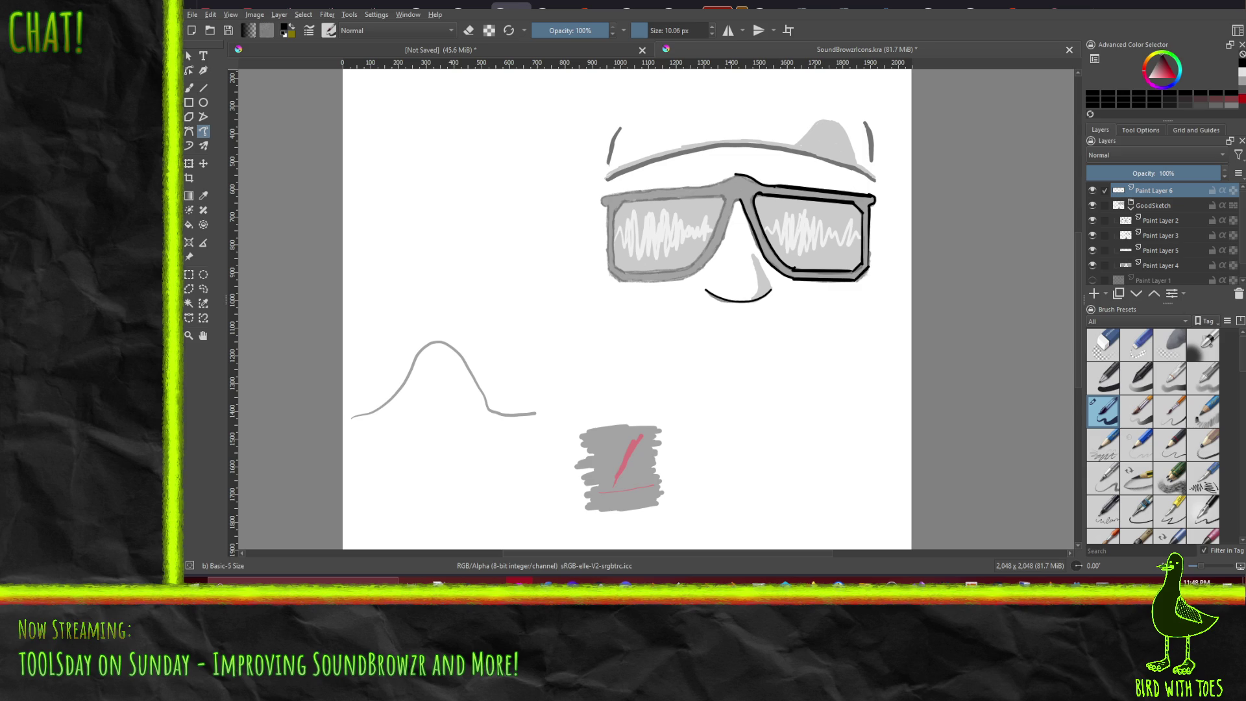
left_click(890, 579)
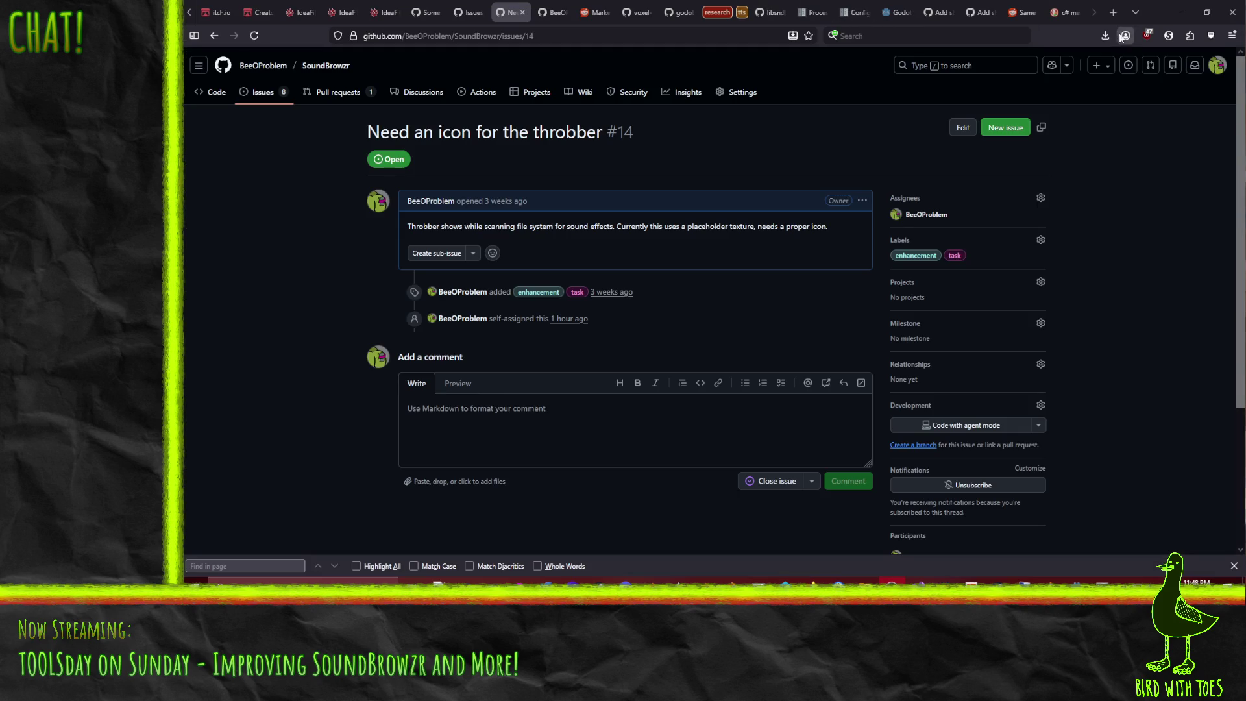
Step: Search 'krita path' in a new Firefox tab and open the Freehand Path Tool manual page
left_click(1107, 12)
type("krit")
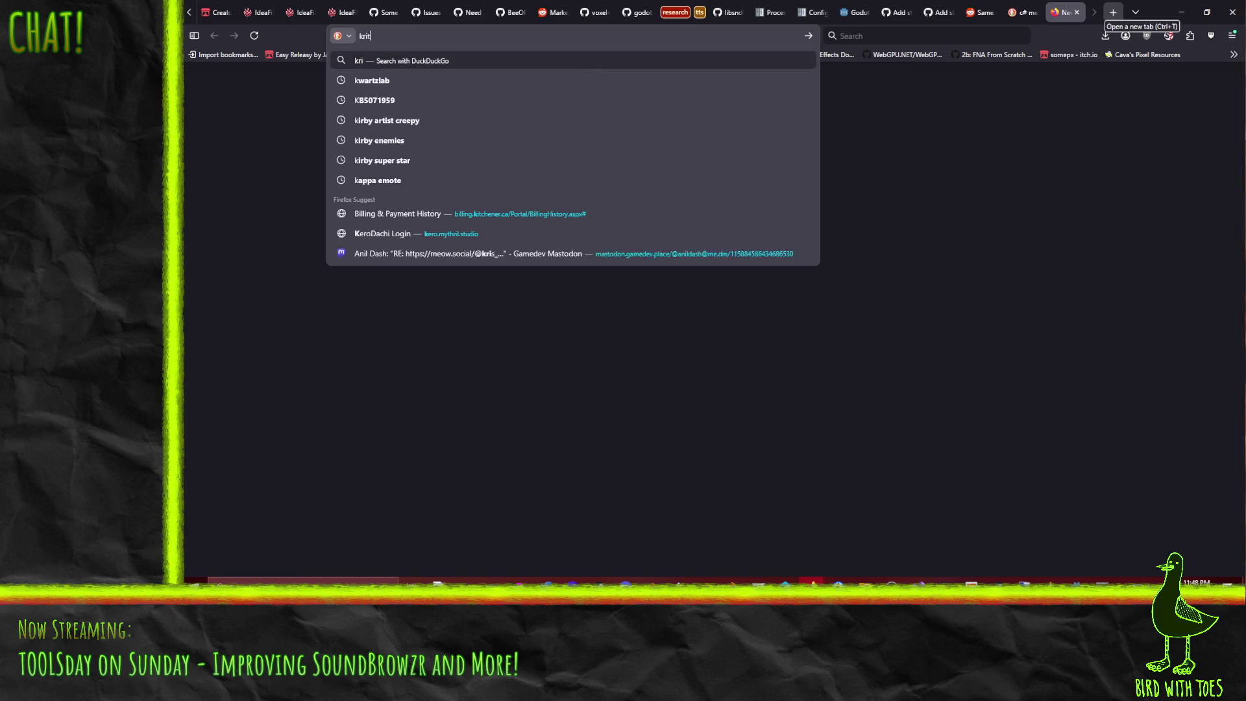
type("a path")
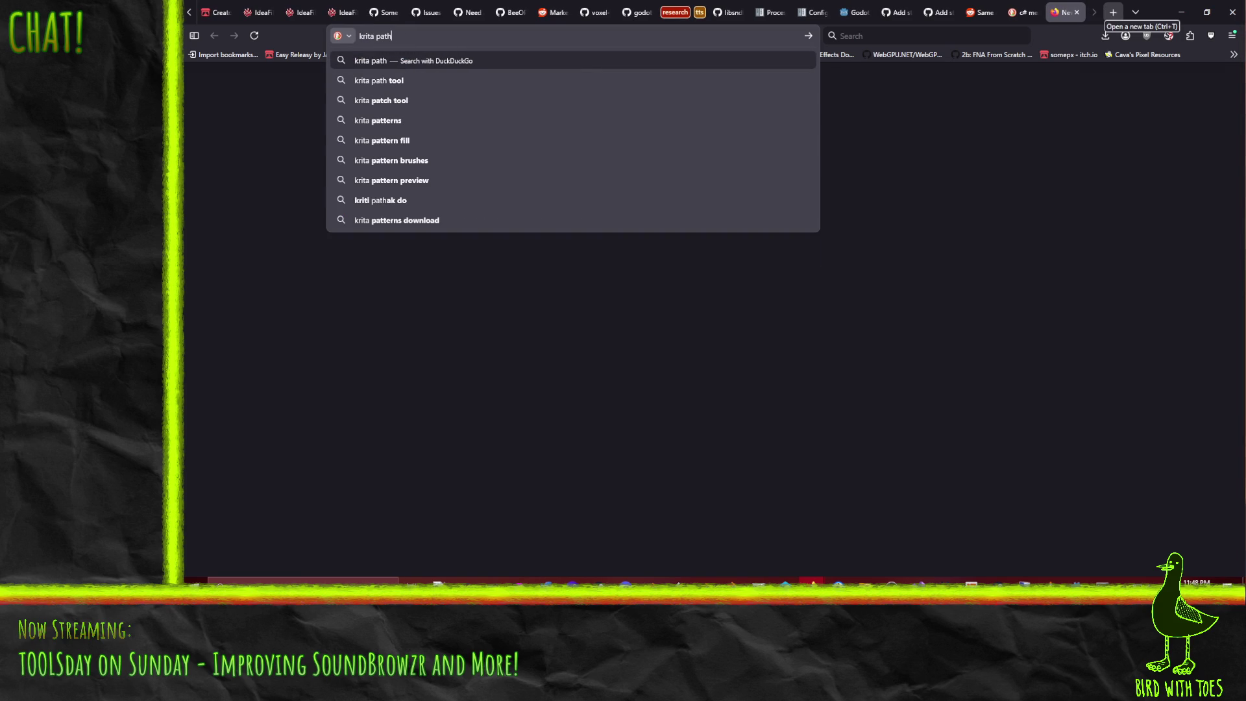
key("Return")
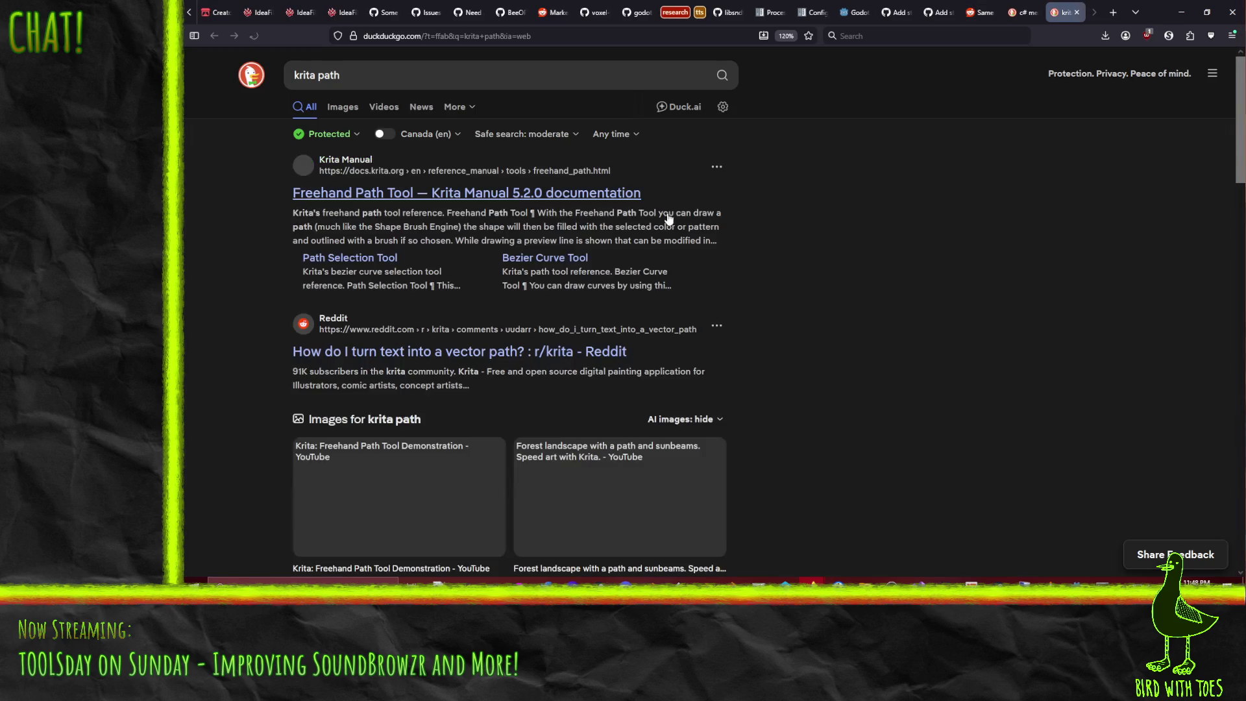
left_click(487, 192)
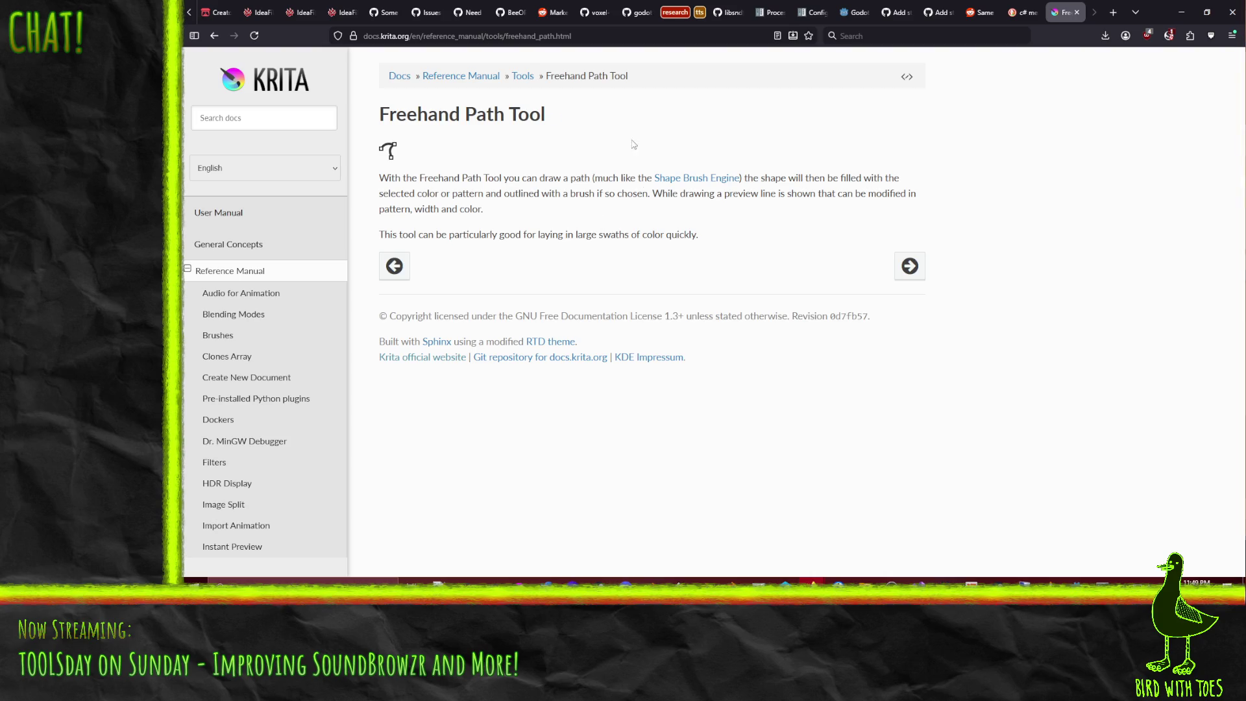
Step: View the Shape Brush Engine page, return to Freehand Path Tool, then open and close the Start menu
left_click(681, 182)
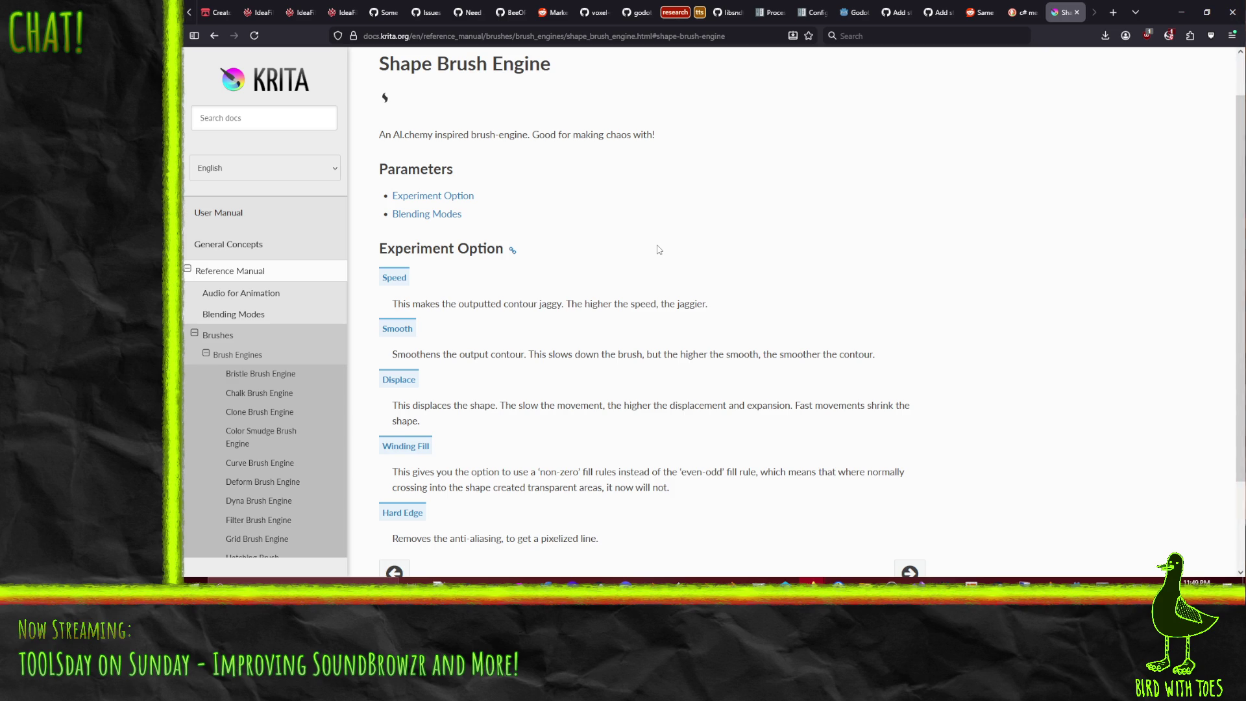
scroll(681, 244, "down", 3)
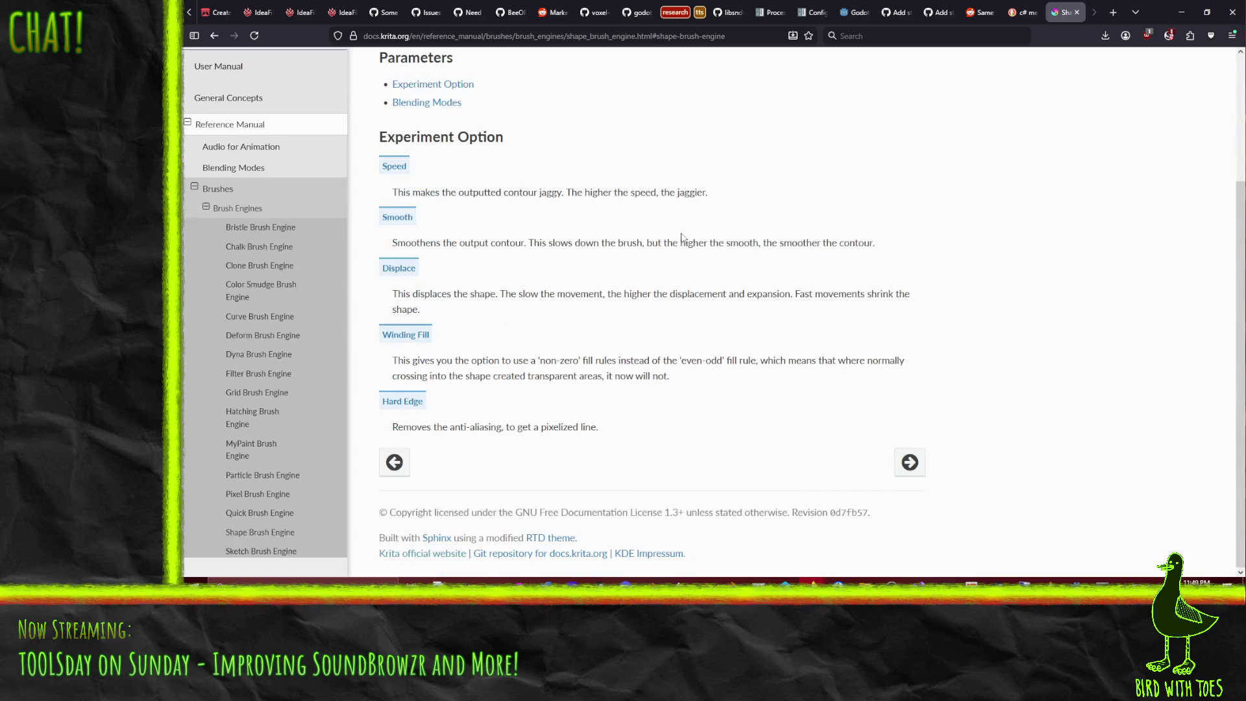
scroll(709, 281, "up", 3)
left_click(214, 36)
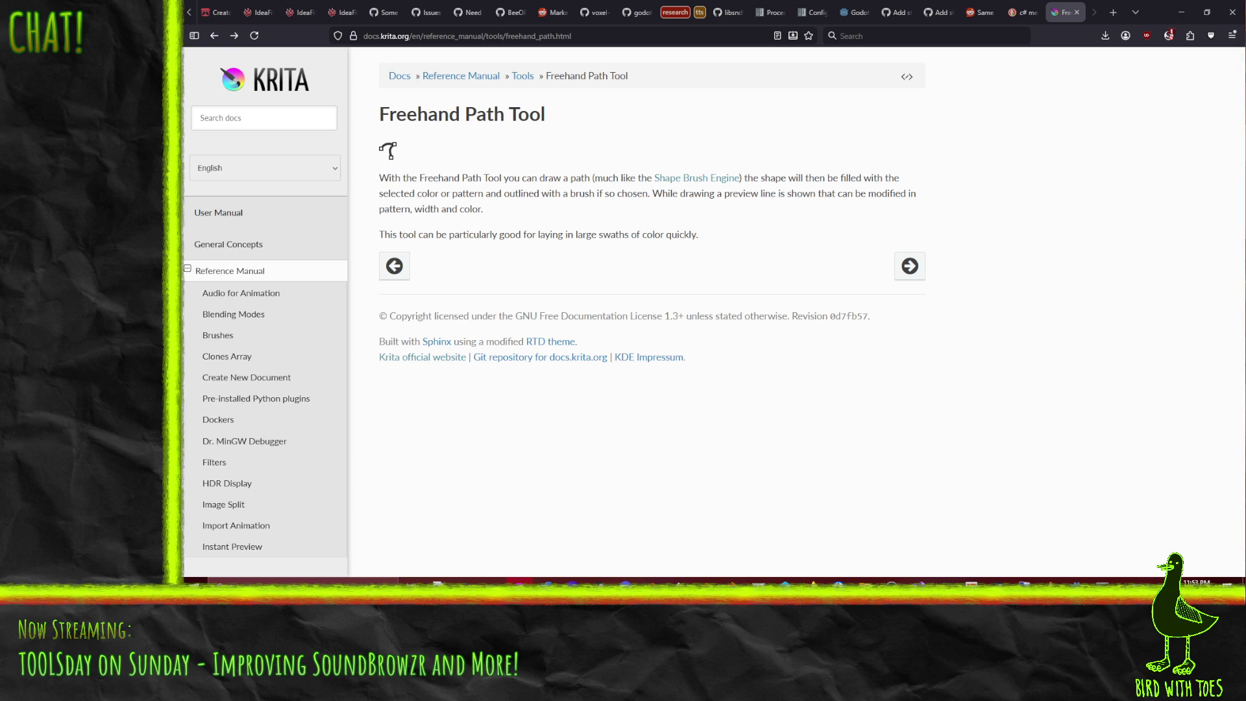
key("super")
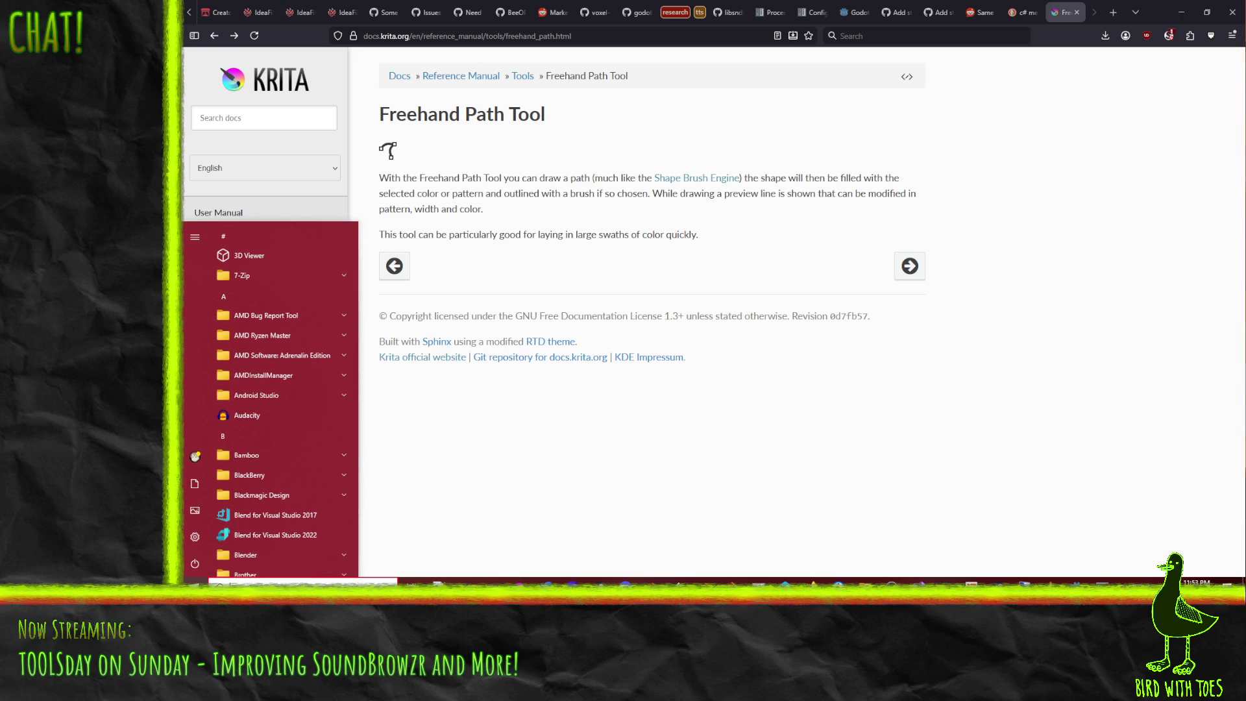
key("Escape")
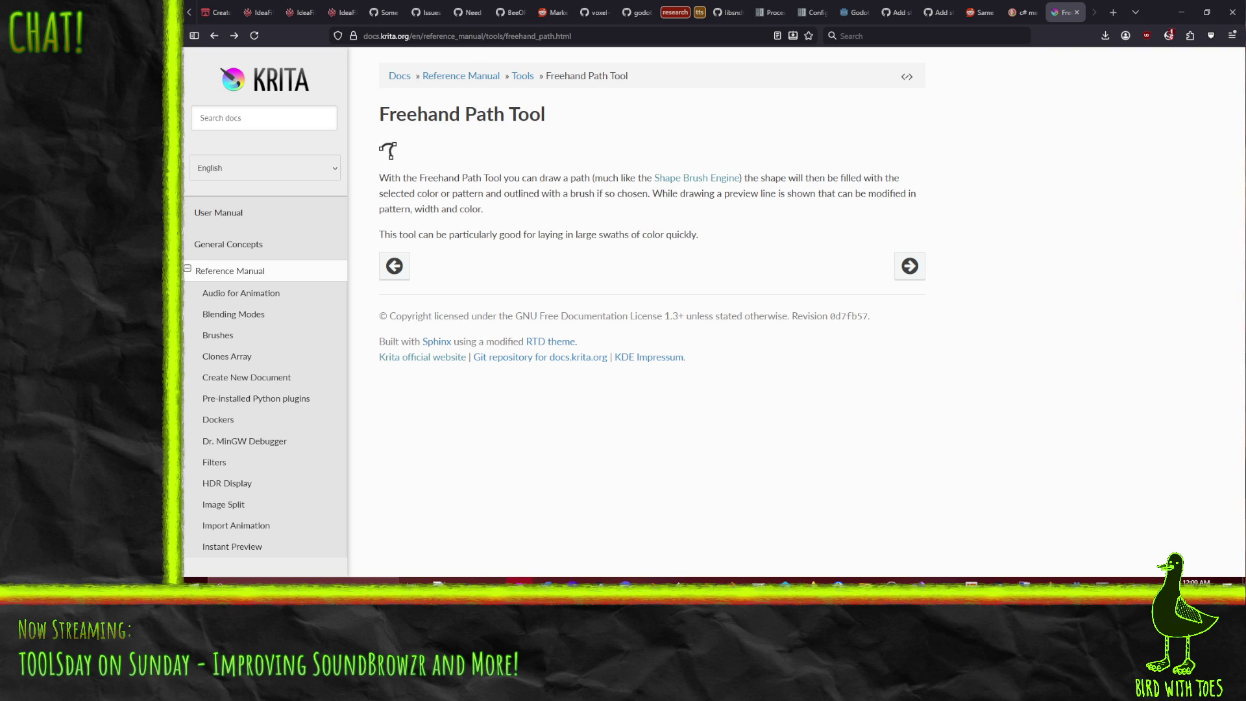
Step: Glance at the Krita sunglasses drawing, then return to the Freehand Path Tool docs
key("alt+Tab")
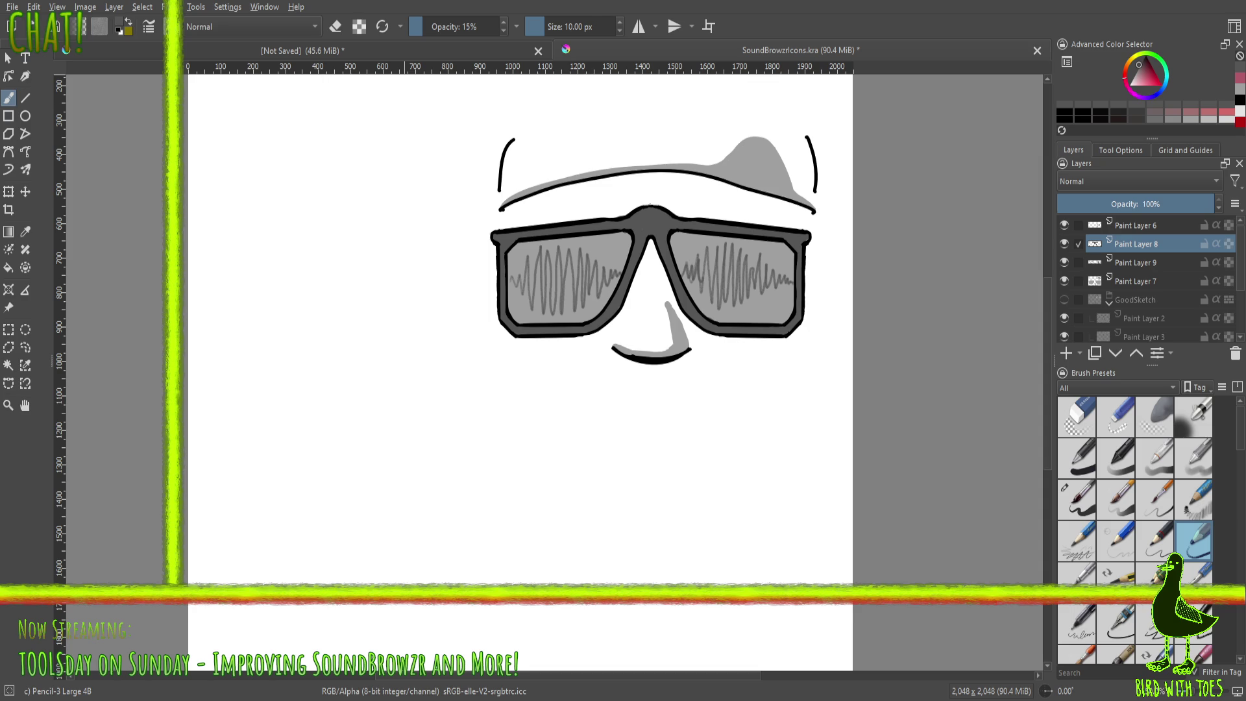
key("alt+Tab")
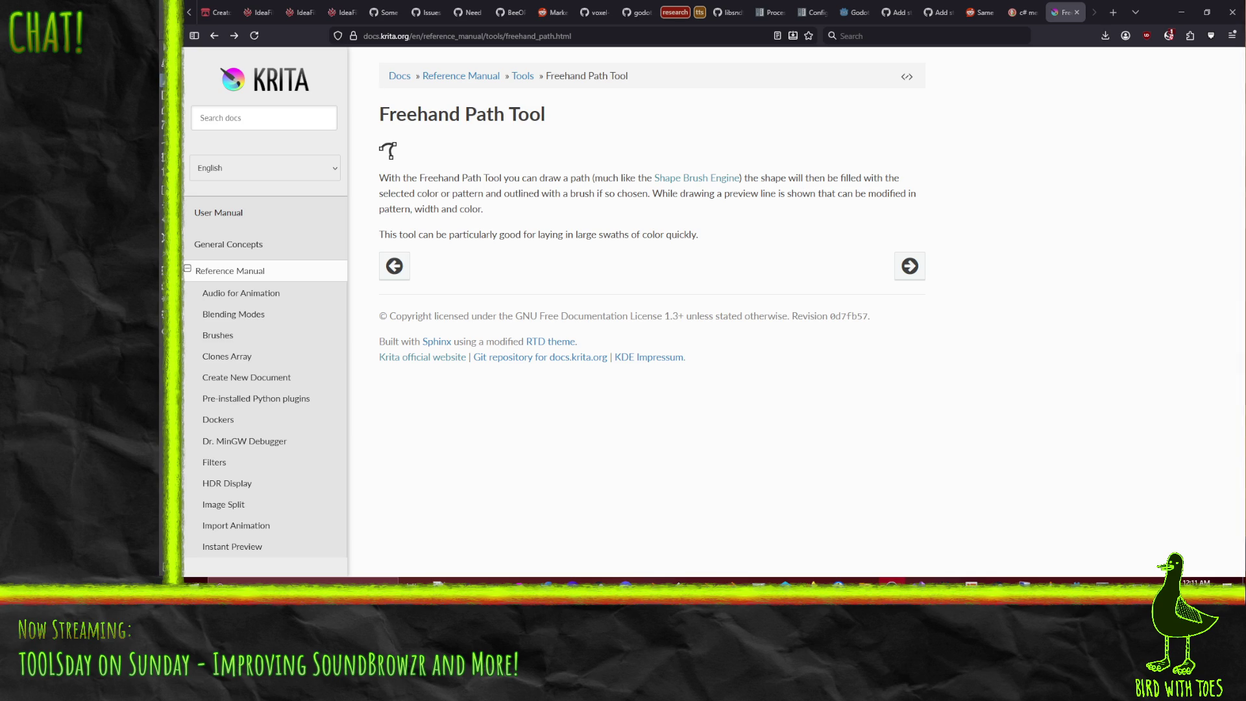
Step: Bring the Krita sunglasses face drawing back in front of the browser
key("alt+Tab")
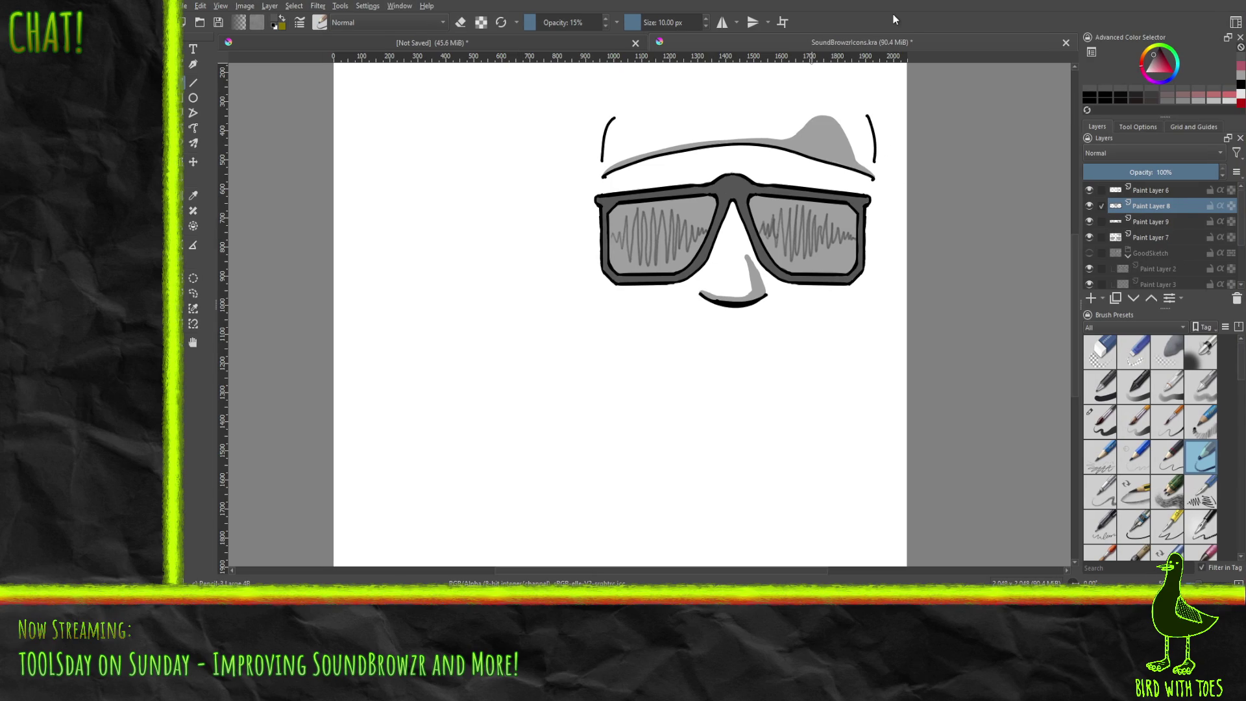
Step: Paste the clipboard contents into the Krita document
key("ctrl+v")
Step: Select Paint Layers 7, 9, 8 and 6 and group them with Ctrl+G
left_click(1150, 237)
left_click(1155, 206, "shift")
left_click(1154, 189, "shift")
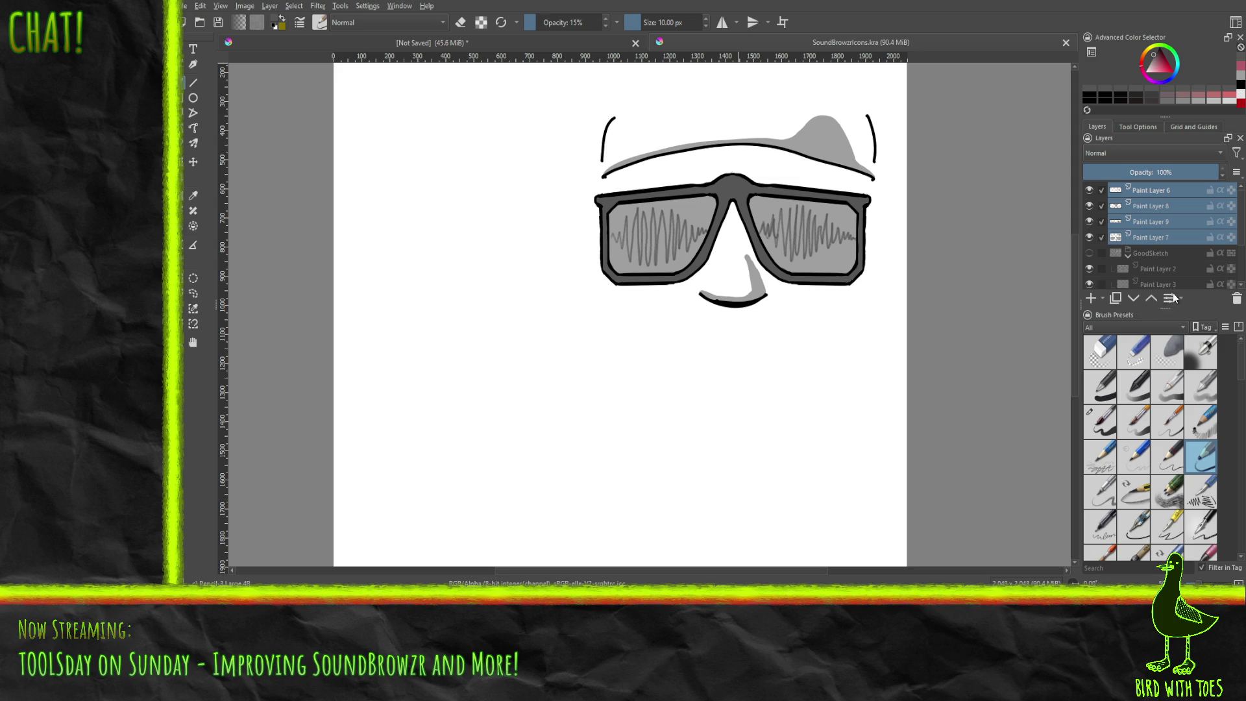
key("ctrl+g")
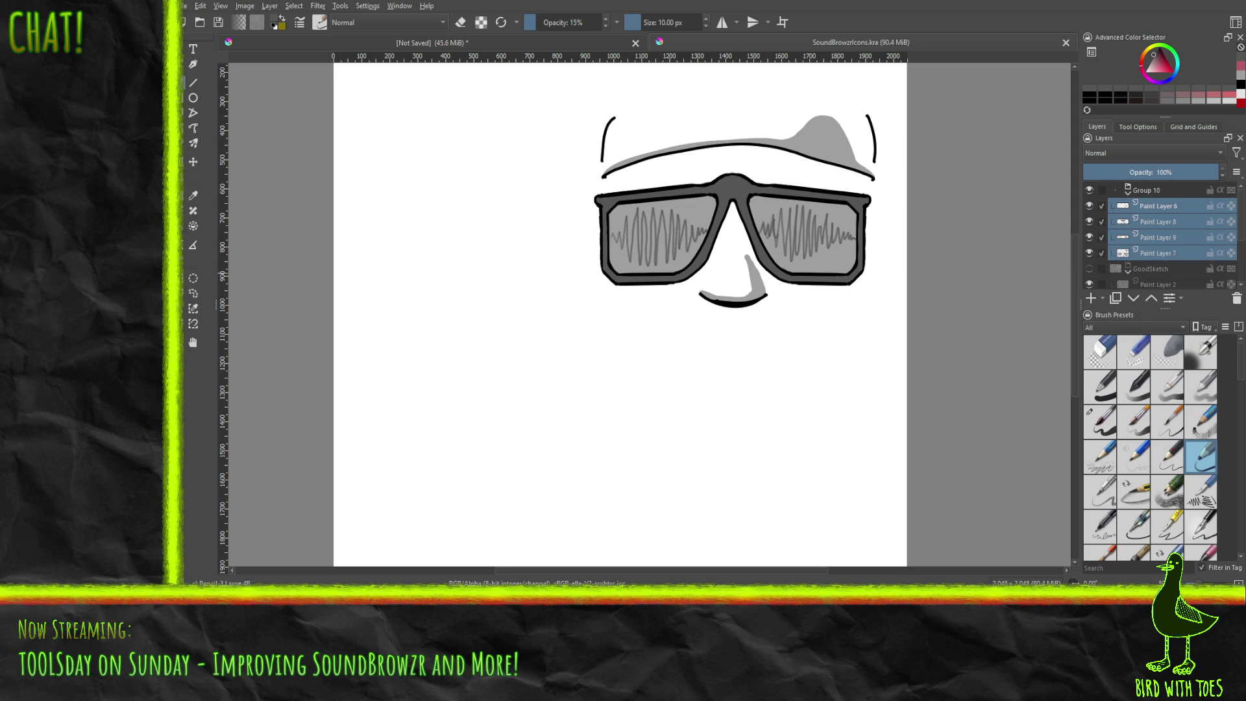
Step: Toggle Group 10's visibility, show GoodSketch and raise its opacity to 100%
left_click(1152, 195)
left_click(1092, 192)
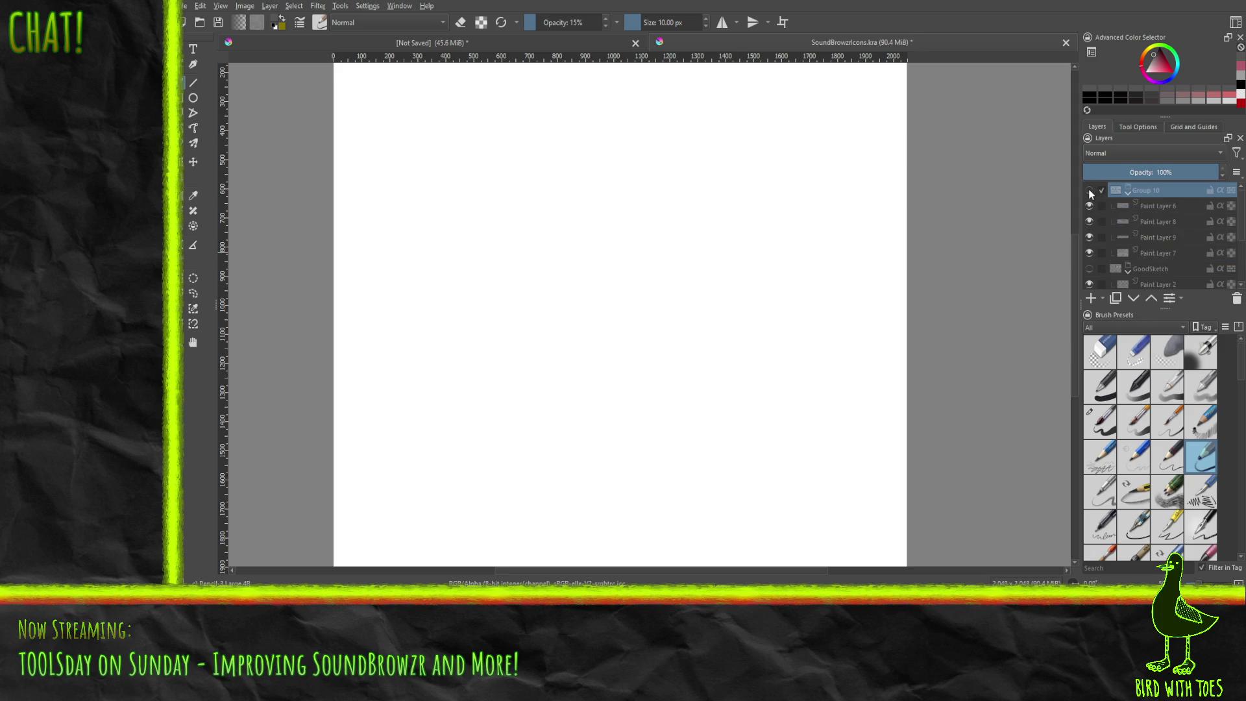
left_click(1090, 192)
left_click(1090, 270)
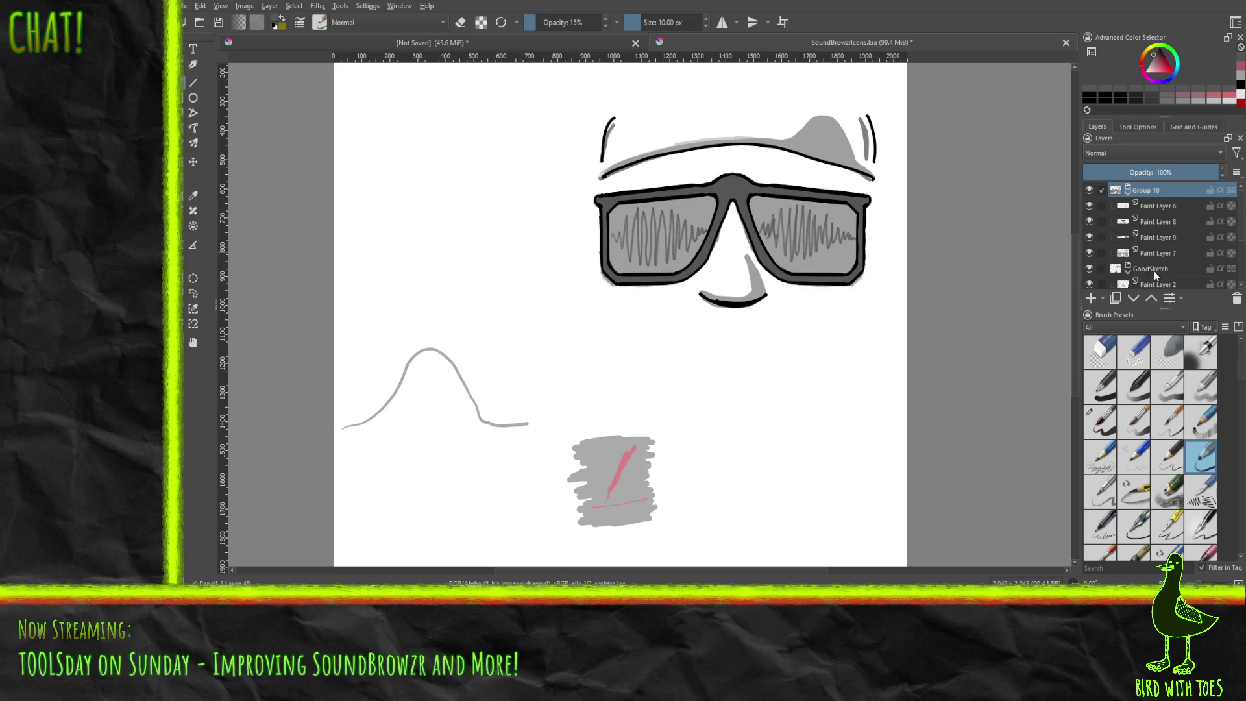
left_click(1152, 271)
left_click_drag(1138, 173, 1239, 211)
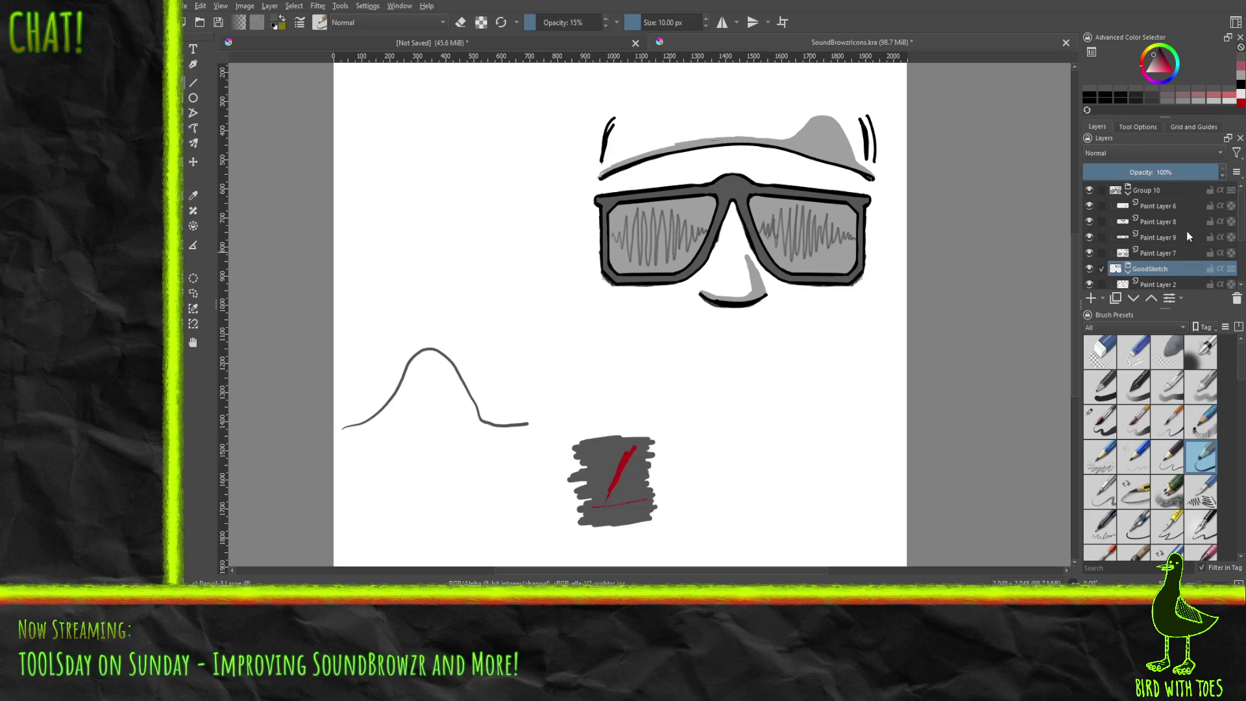
Step: Hide Group 10, compare the Paint Layer 1 sketches with GoodSketch, then hide the sketches
left_click(1089, 191)
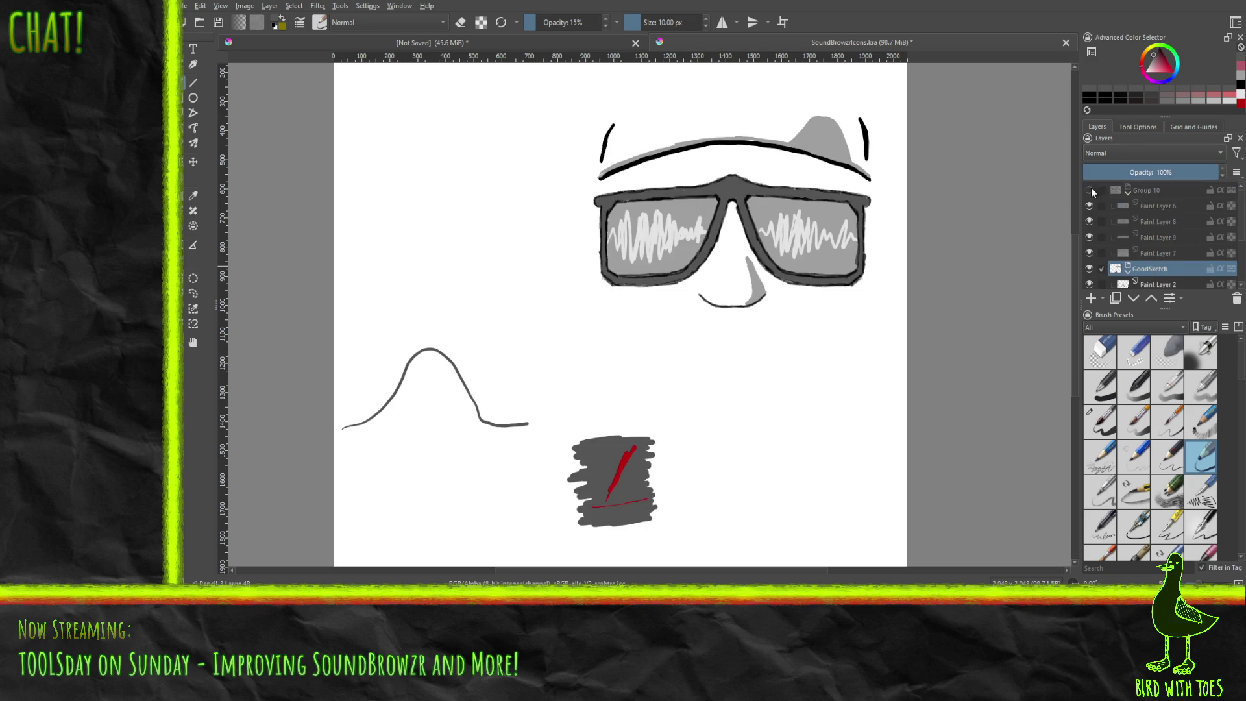
scroll(1090, 221, "down", 1)
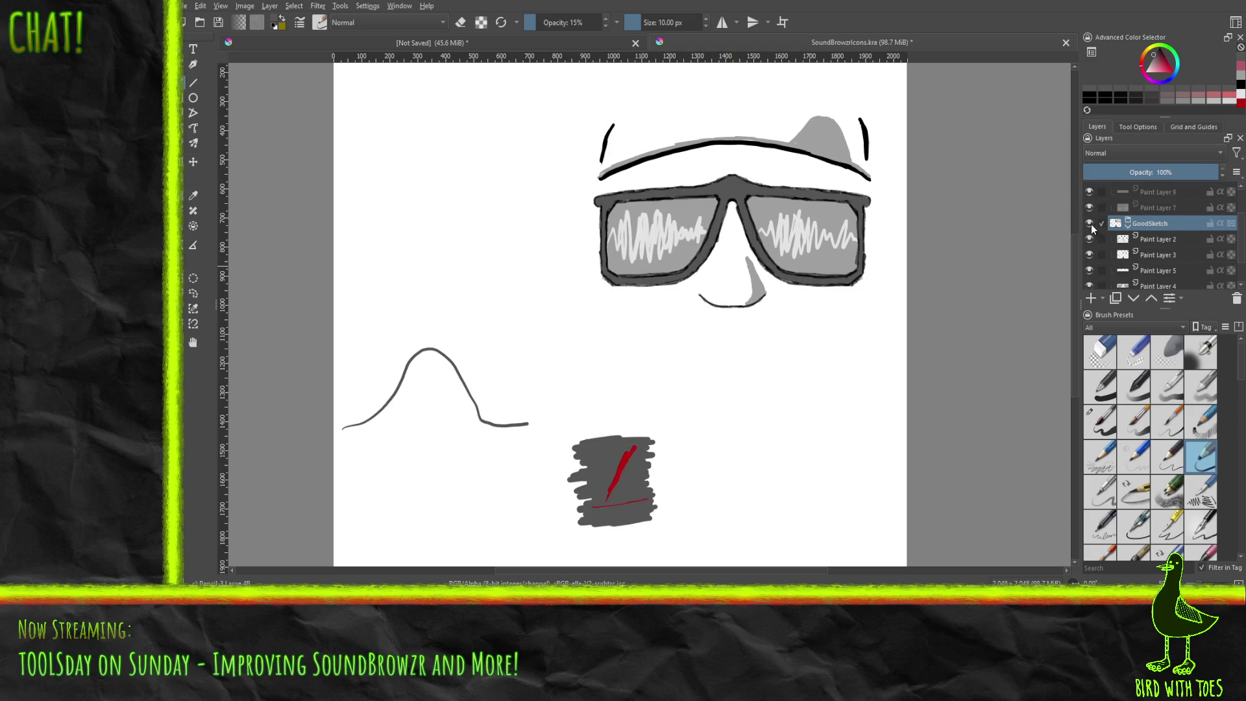
scroll(1090, 234, "down", 1)
left_click(1089, 265)
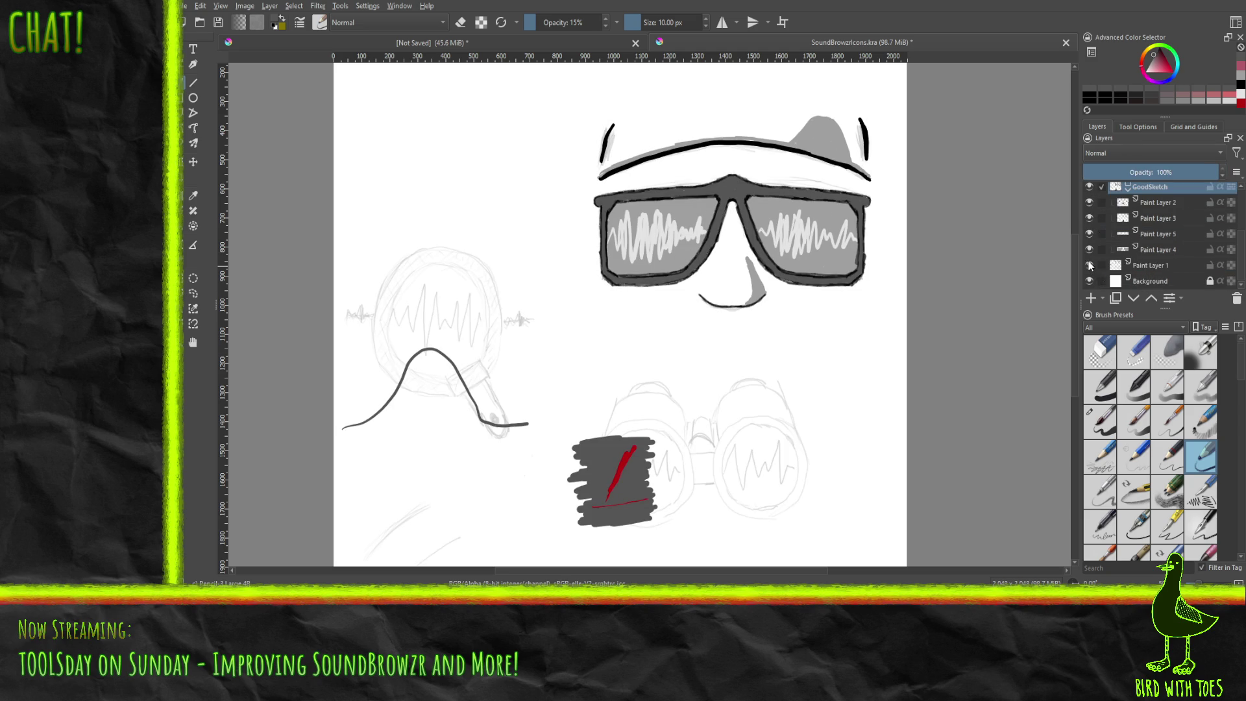
left_click(1090, 188)
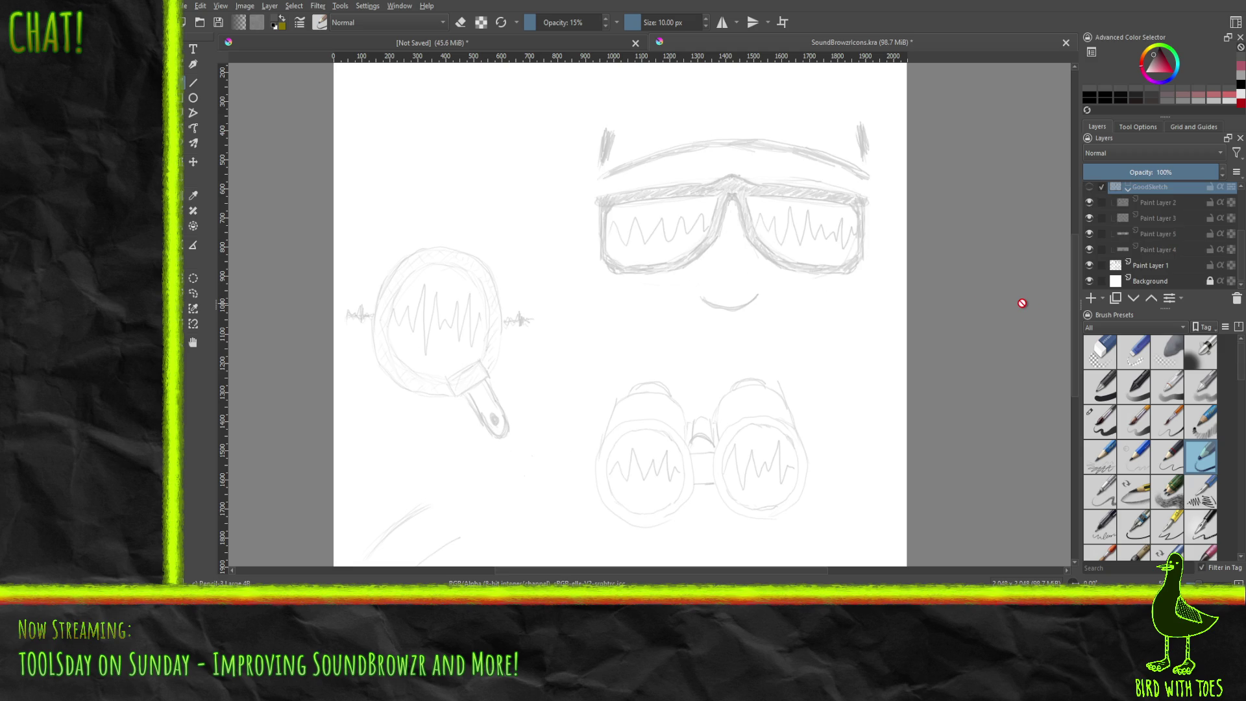
scroll(1160, 265, "up", 2)
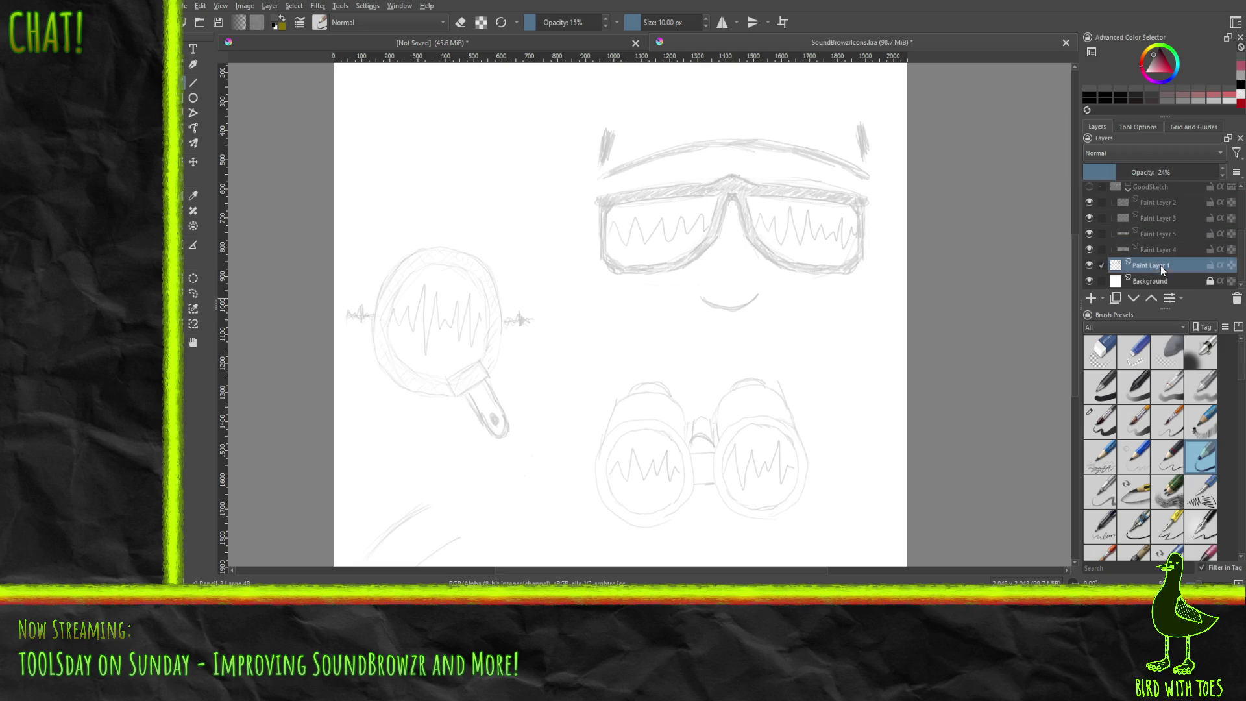
left_click(1089, 216)
scroll(1099, 237, "down", 2)
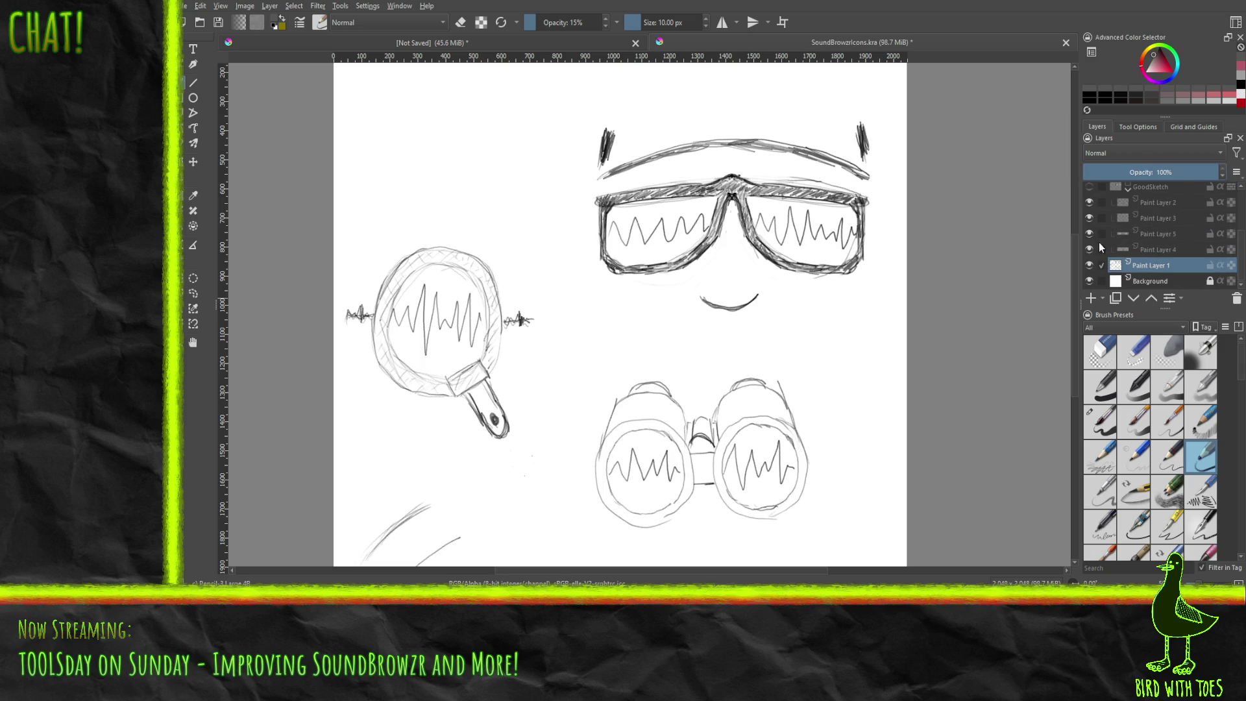
left_click(1127, 187)
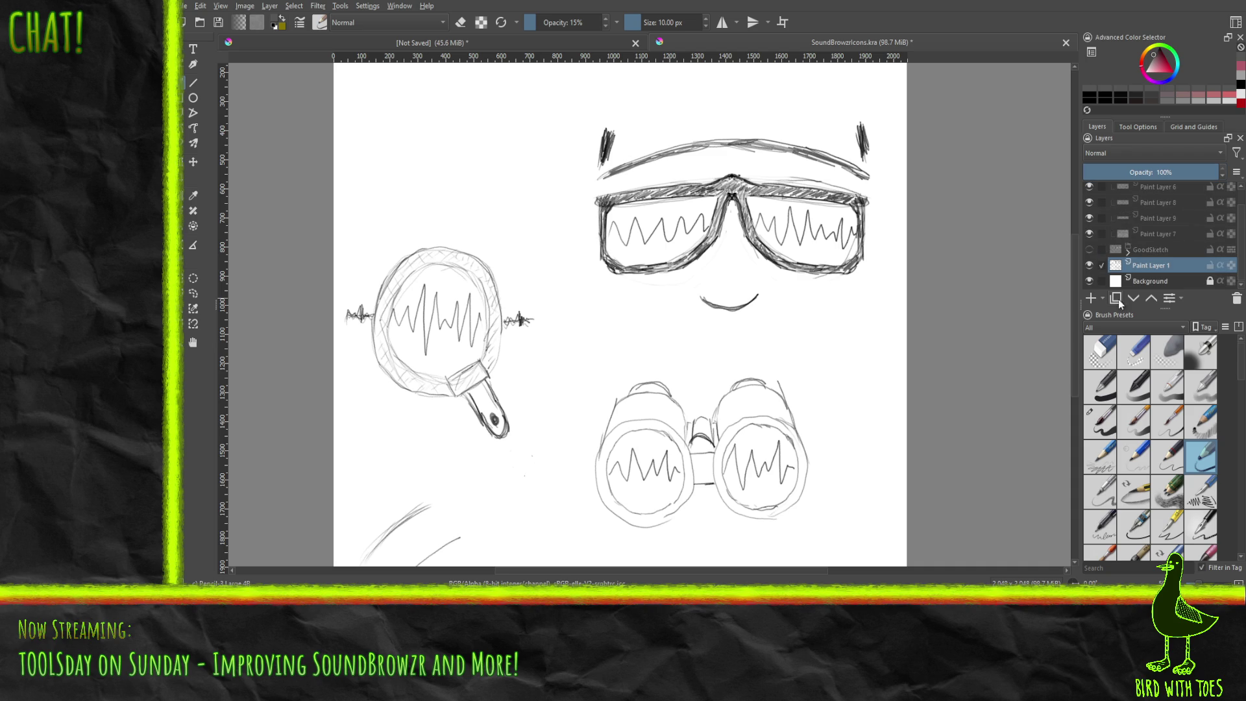
left_click(1088, 249)
left_click(1090, 265)
scroll(1101, 249, "up", 1)
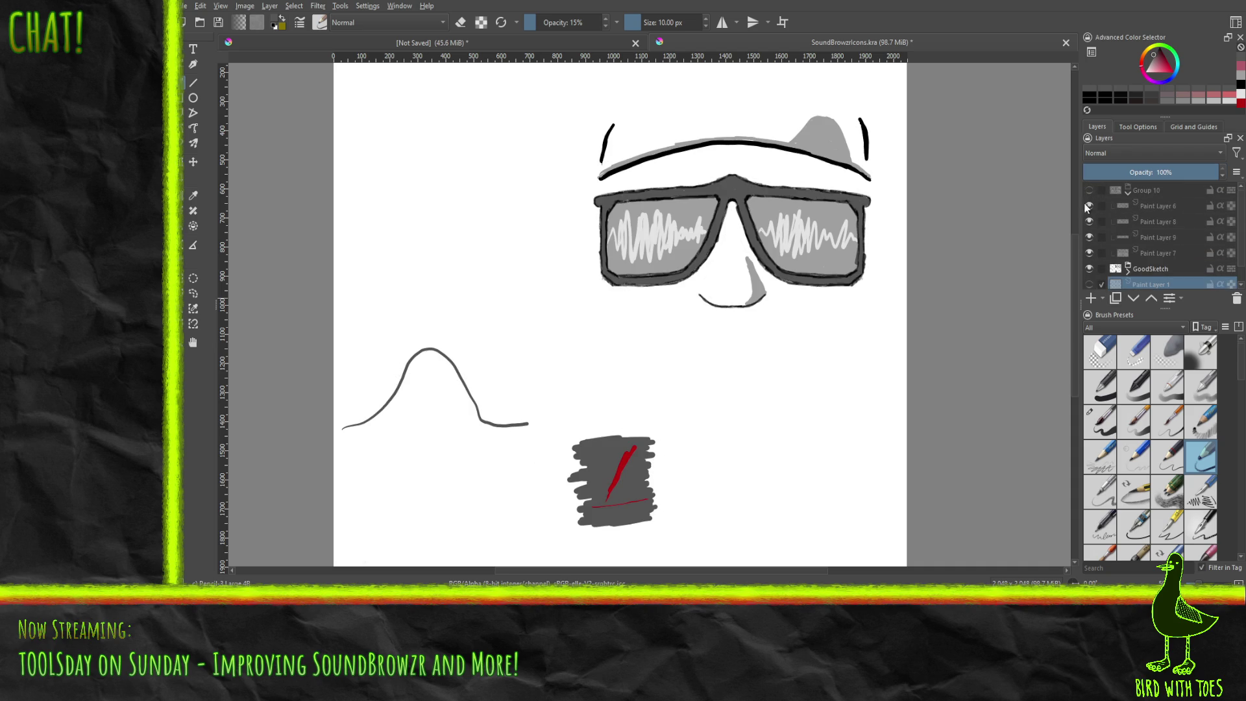
Step: Hide GoodSketch, show Group 10, and toggle the white Background to check transparency
left_click(1088, 268)
left_click(1089, 190)
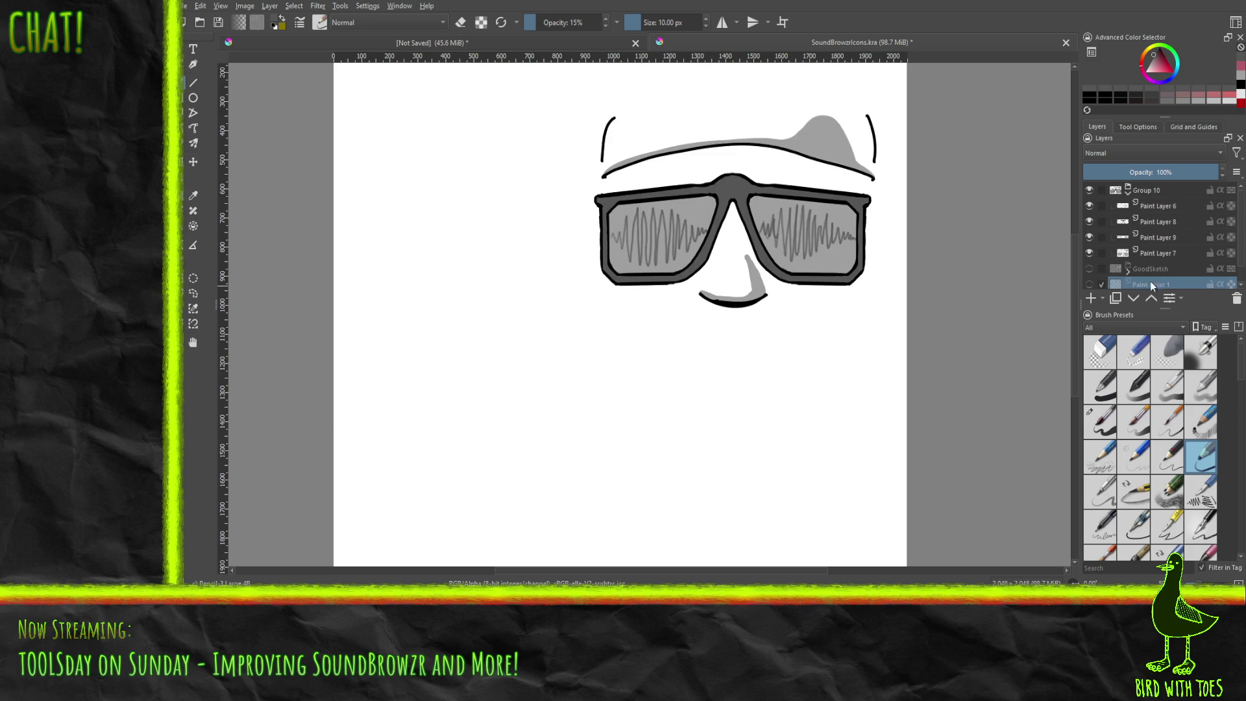
scroll(1129, 260, "down", 1)
left_click(1089, 281)
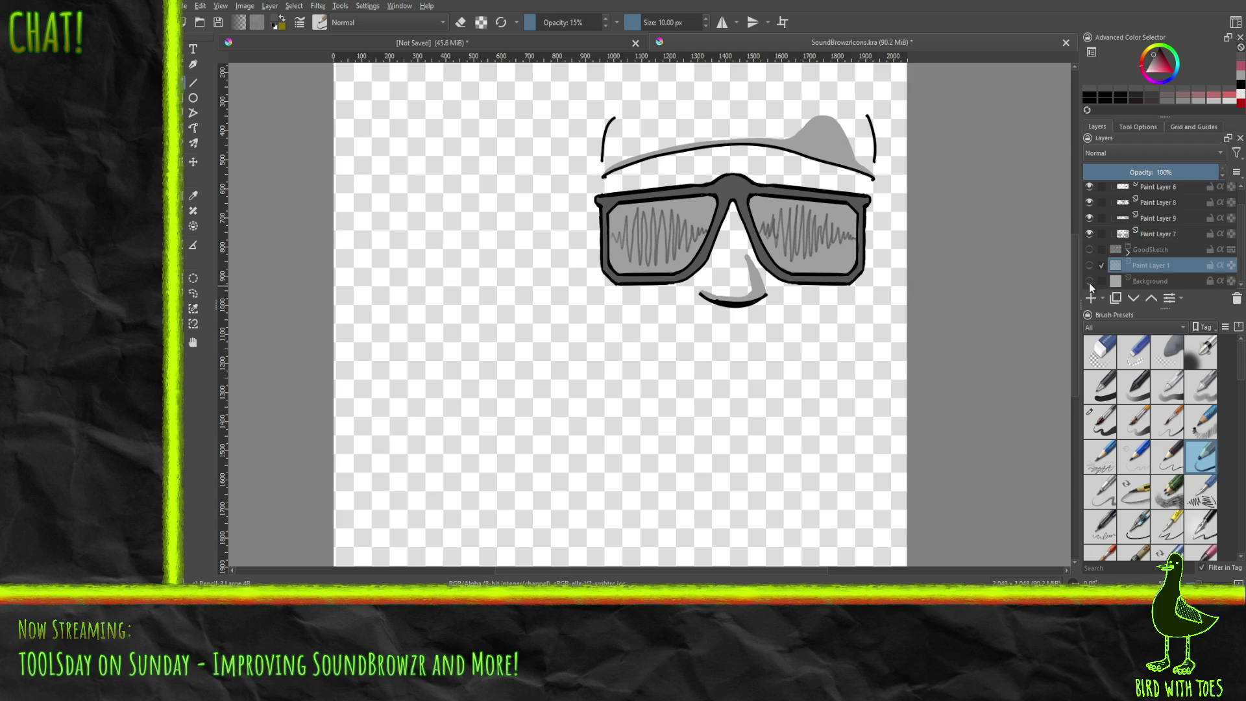
left_click(1089, 280)
left_click(1089, 281)
left_click(1089, 282)
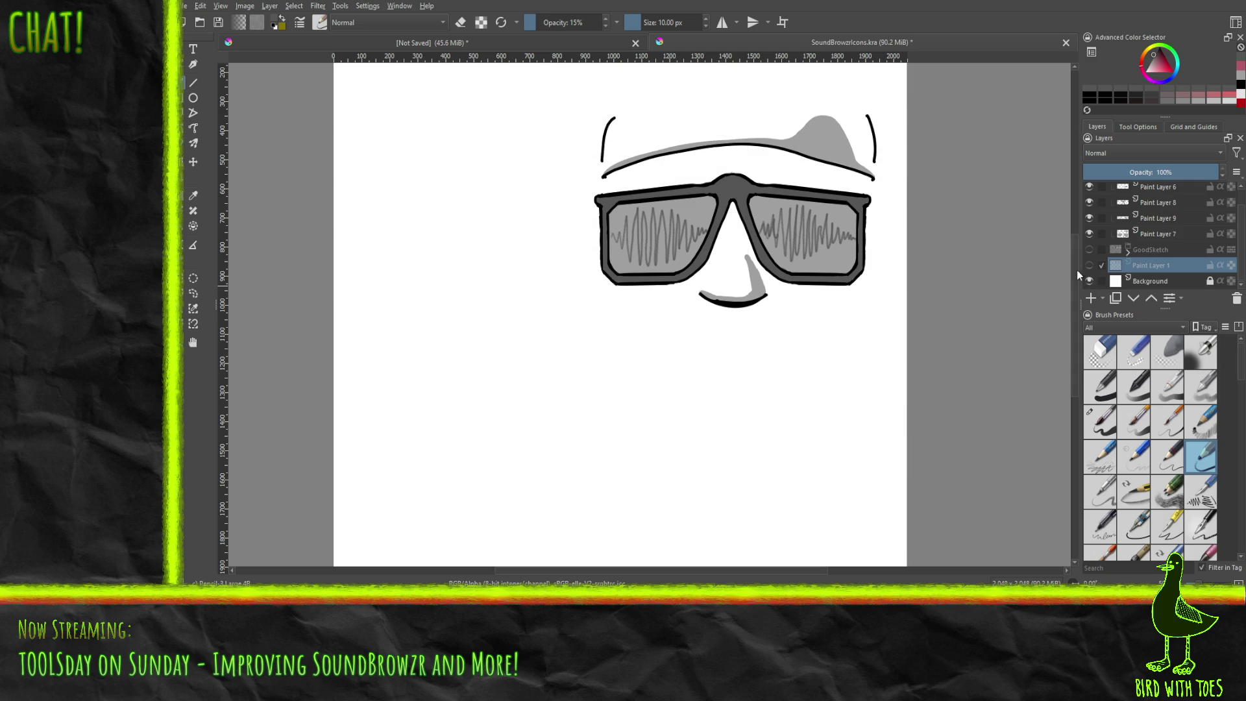
scroll(1132, 235, "up", 1)
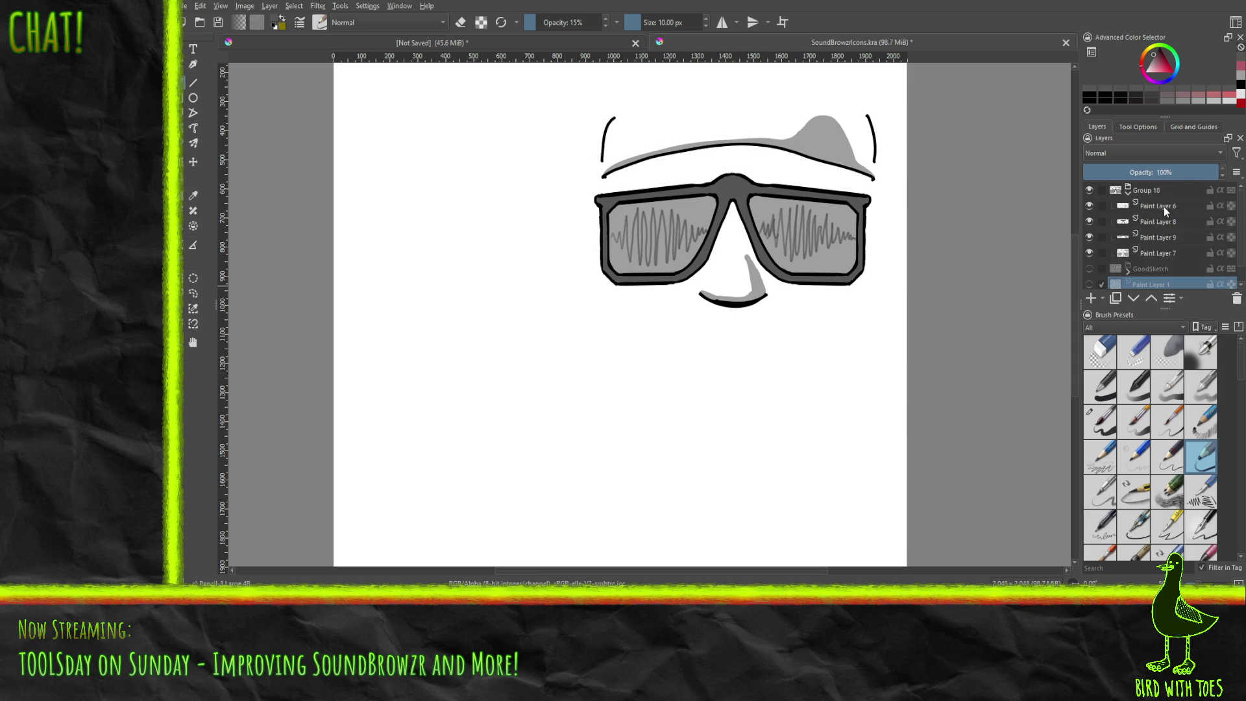
Step: Check Paint Layers 9 and 7, then sample the glasses' grey with the Color Picker
left_click(1166, 238)
left_click(1086, 238)
left_click(1088, 237)
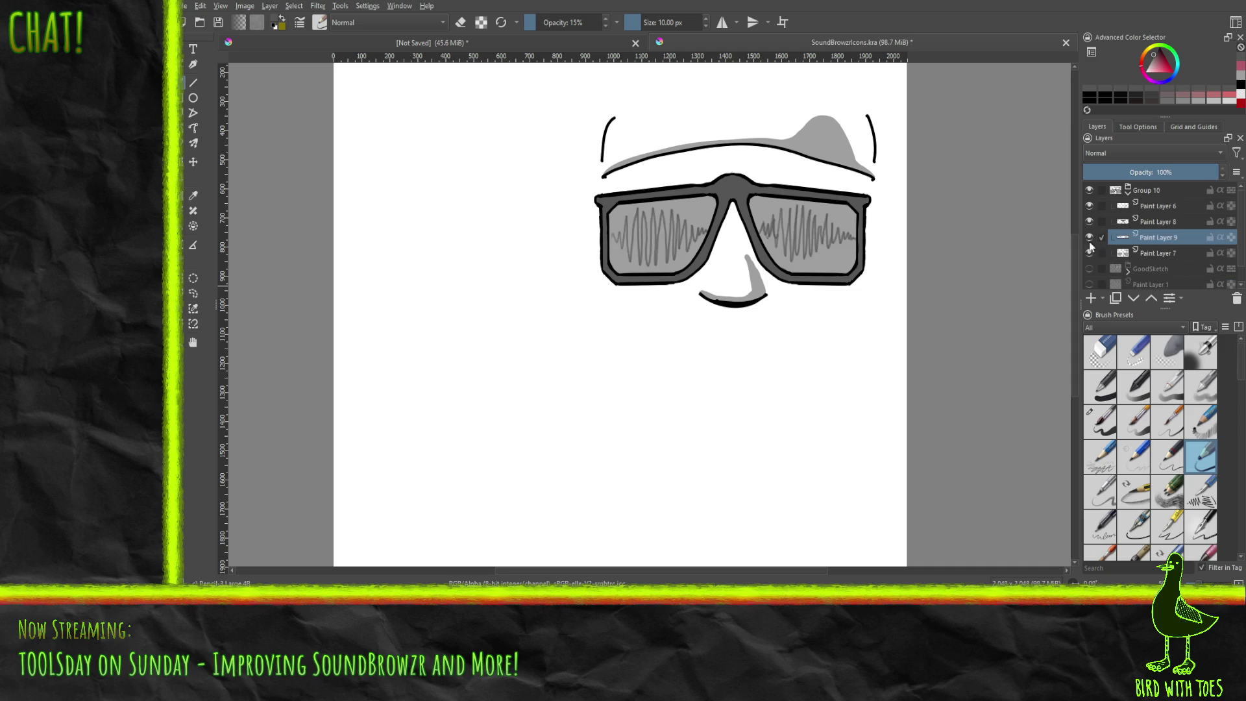
left_click(1152, 253)
left_click(1088, 253)
left_click(1088, 254)
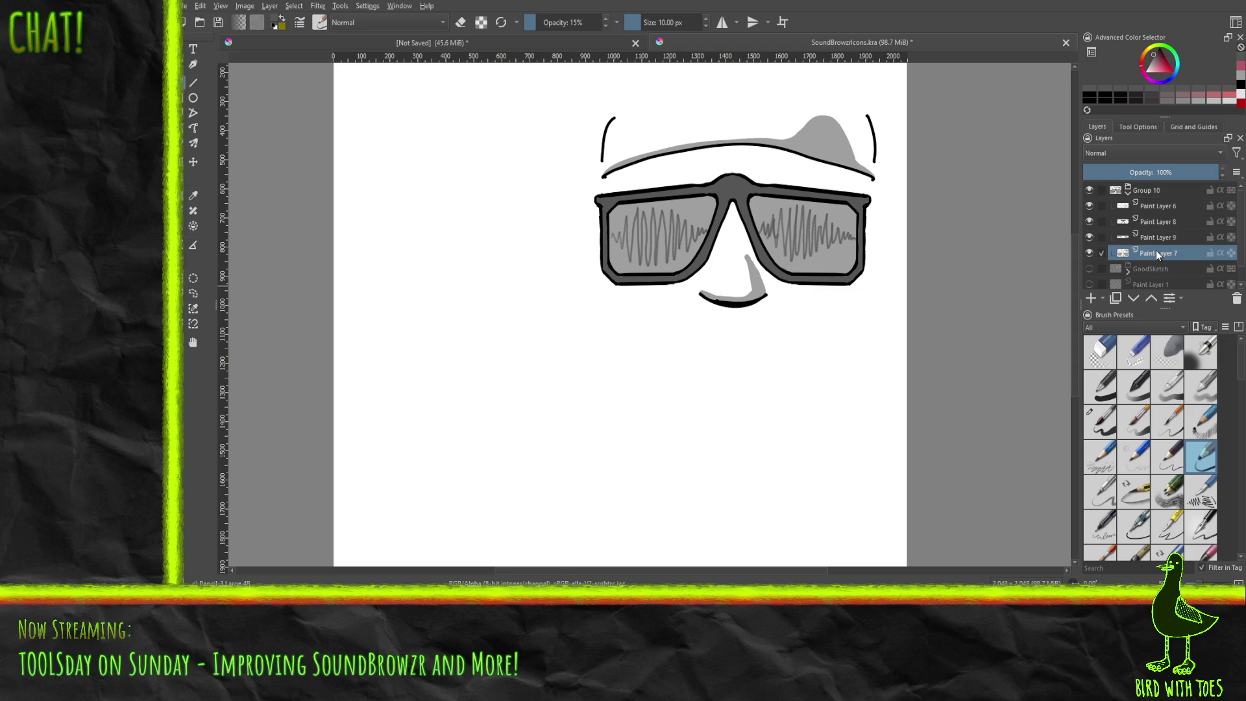
left_click(190, 194)
left_click(695, 208)
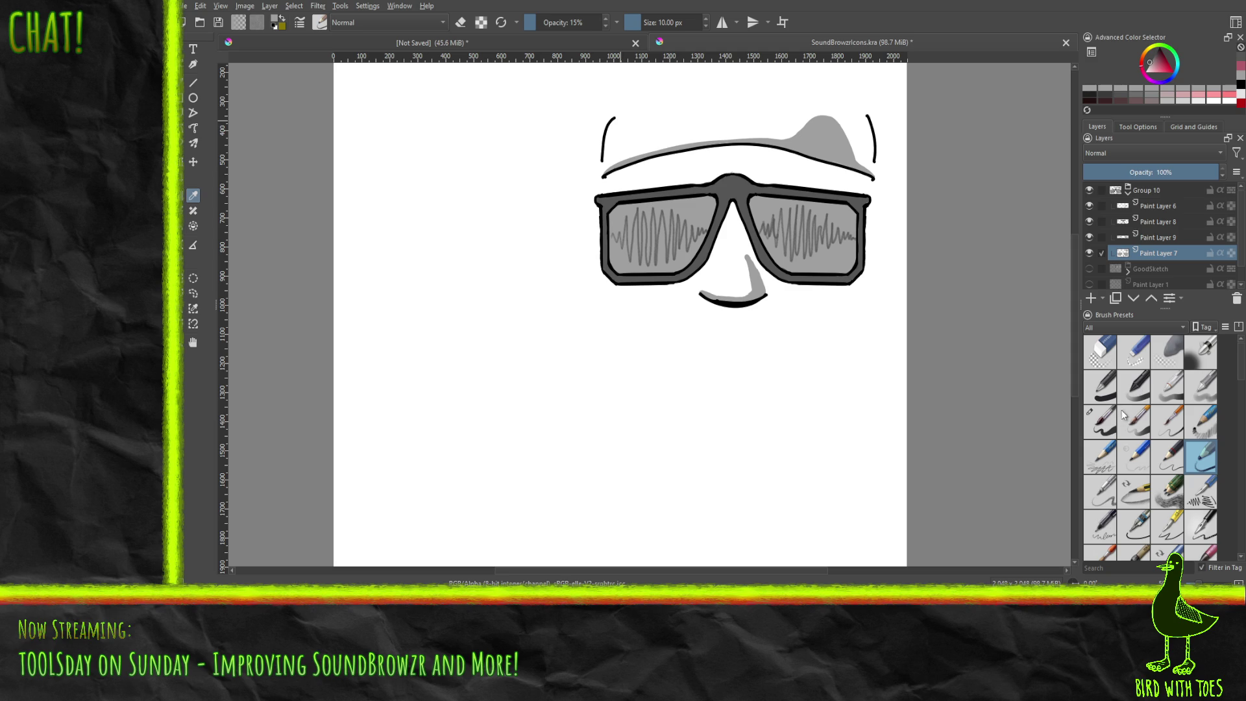
Step: Shade grey inside both side curves with a large opaque brush, then save SoundBrowzrIcons.kra
left_click(1097, 413)
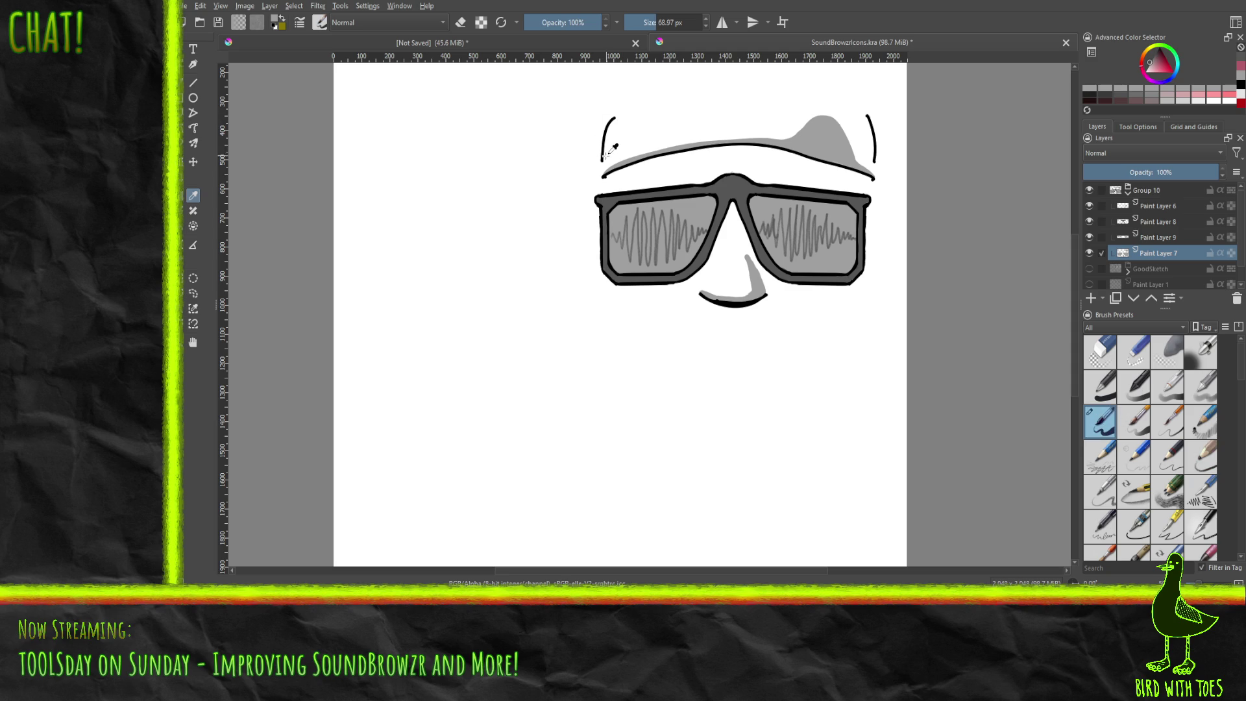
key("b")
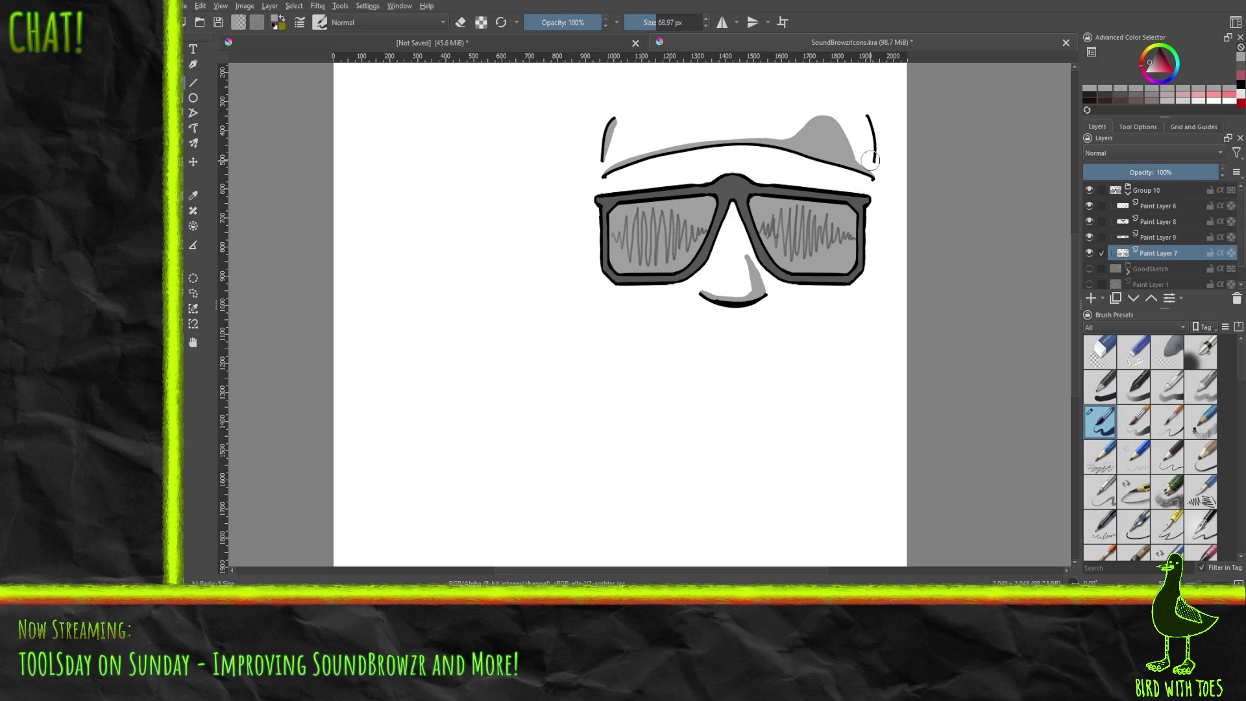
left_click_drag(872, 158, 870, 132)
left_click_drag(606, 161, 609, 130)
key("ctrl+s")
Step: Duplicate Group 10 and move the copy down to the lower left of the canvas
left_click(1154, 191)
left_click(1115, 298)
left_click(192, 162)
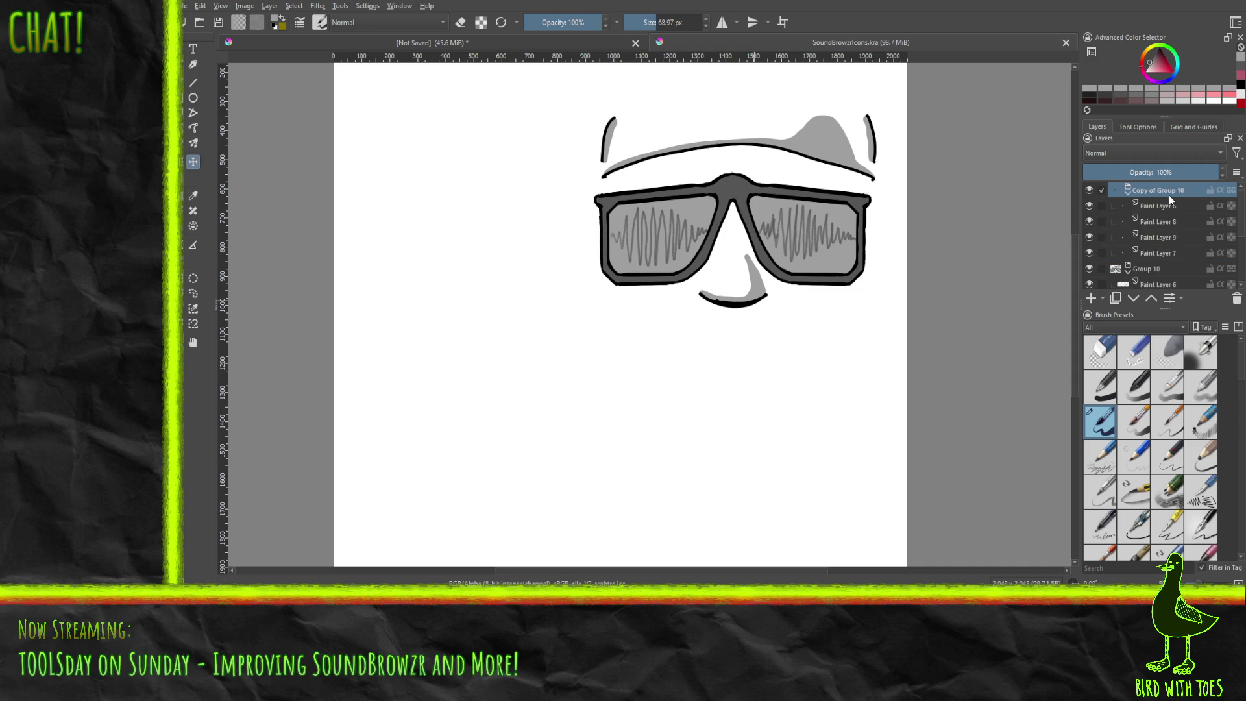
mouse_move(803, 259)
left_mouse_down()
mouse_move(662, 441)
mouse_move(577, 470)
mouse_move(784, 453)
mouse_move(822, 463)
mouse_move(564, 482)
mouse_move(576, 486)
left_mouse_up()
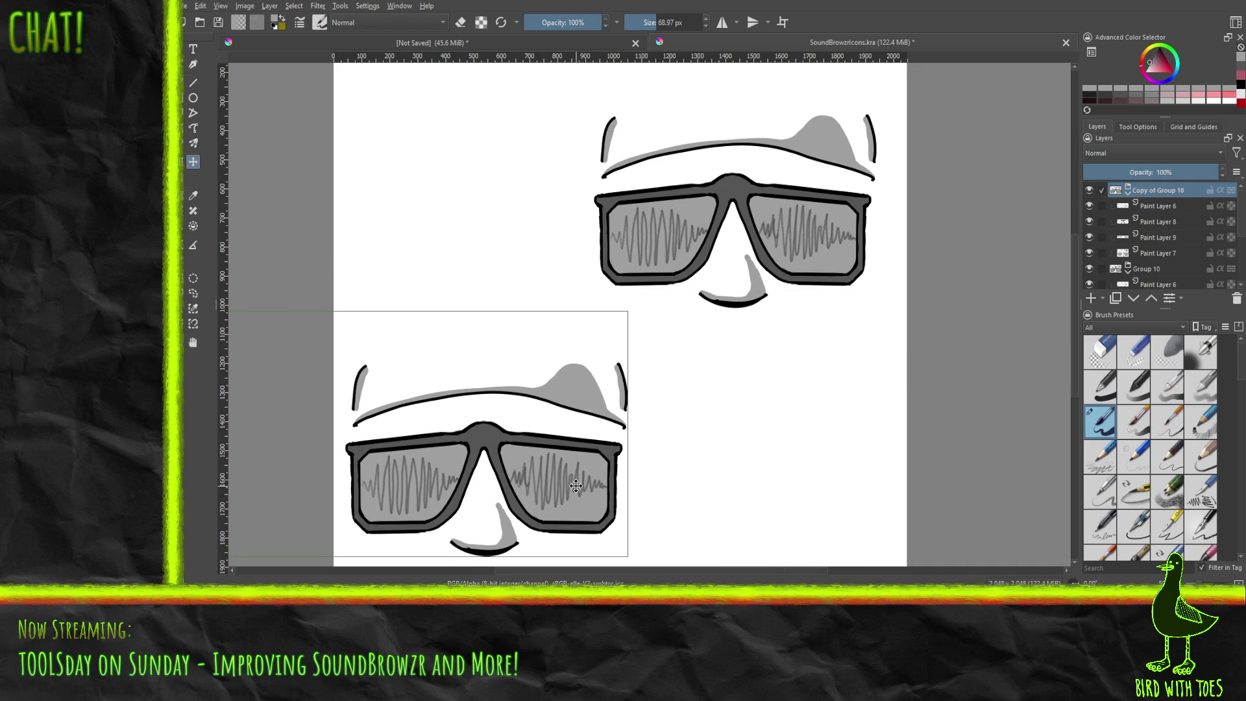
left_click(1161, 253)
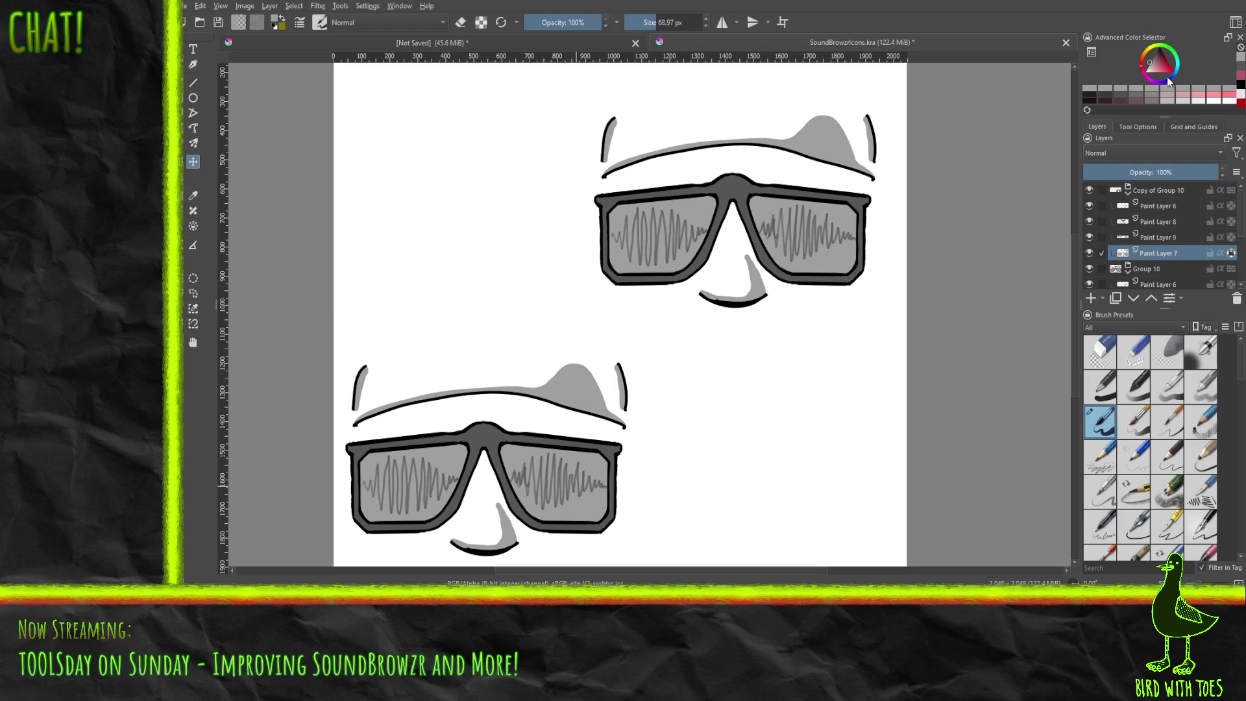
Step: Pick a pinkish-red and paint the lower figure's ears, brow, cap and nose
left_click(1089, 256)
left_click(1089, 257)
left_click(1166, 70)
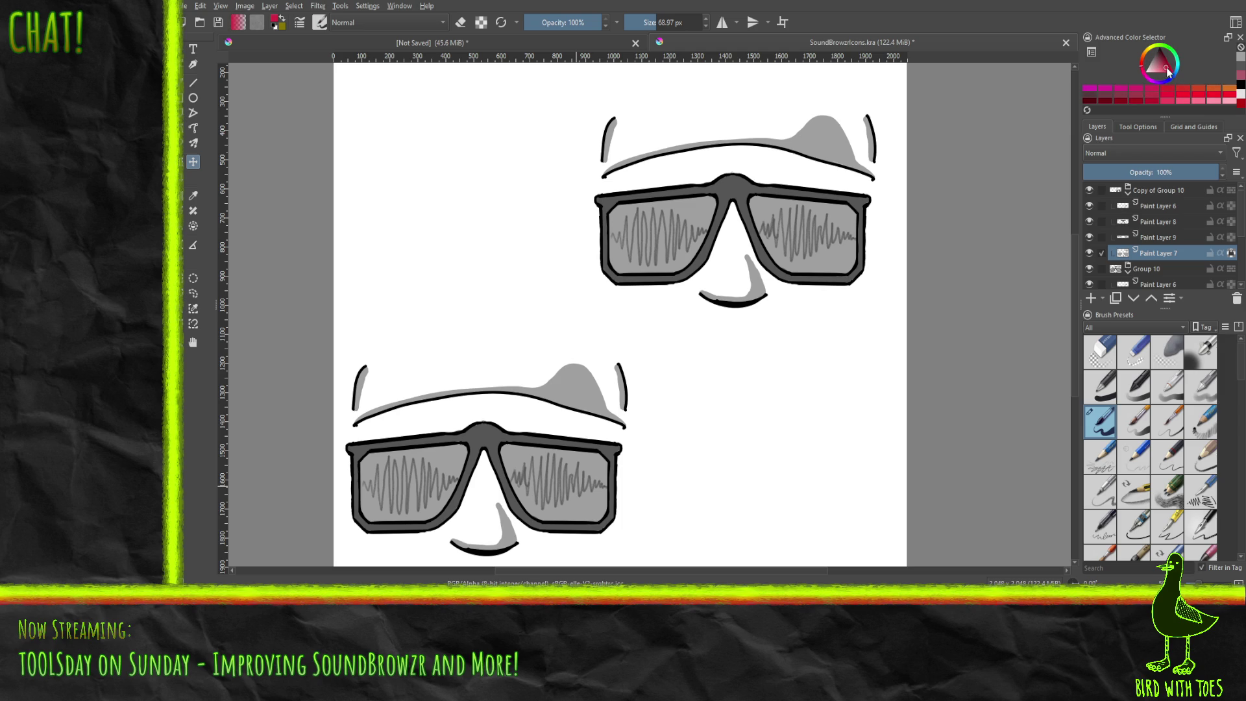
left_click(1165, 68)
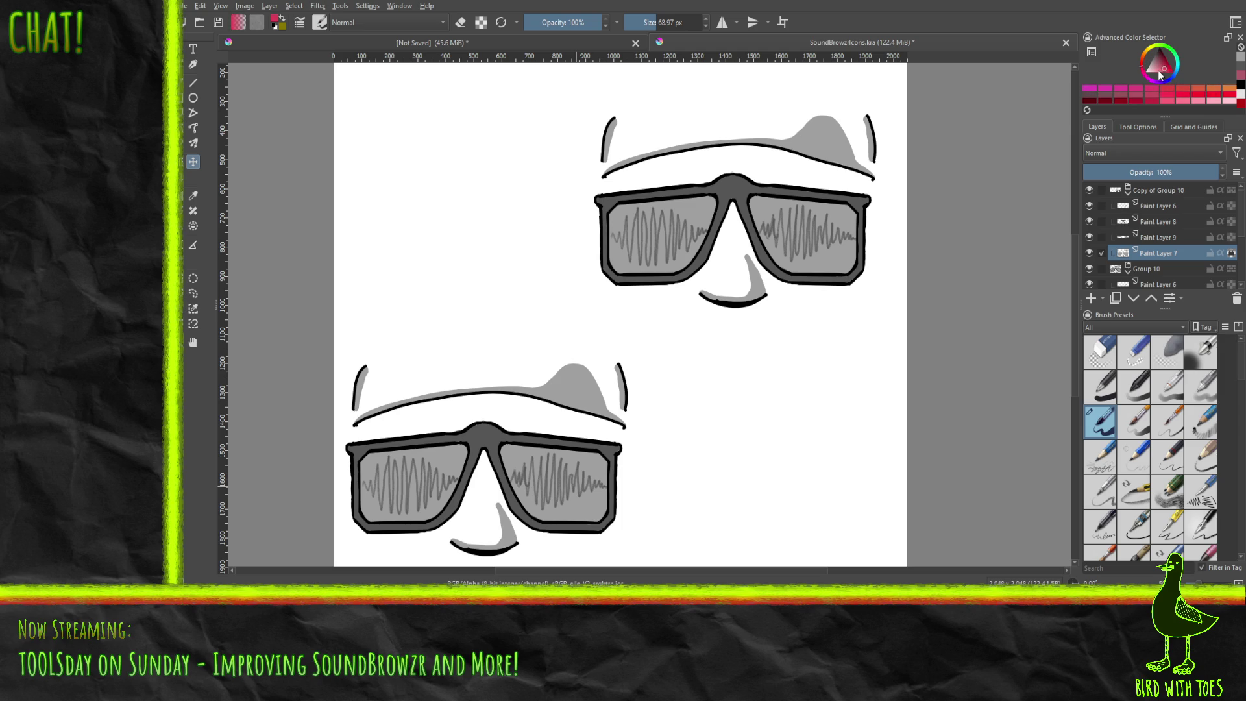
left_click(183, 86)
left_click_drag(355, 409, 368, 363)
mouse_move(375, 411)
left_mouse_down()
mouse_move(363, 418)
mouse_move(582, 363)
left_mouse_up()
mouse_move(519, 394)
left_mouse_down()
mouse_move(578, 375)
mouse_move(567, 384)
mouse_move(593, 383)
mouse_move(592, 370)
mouse_move(602, 409)
left_mouse_up()
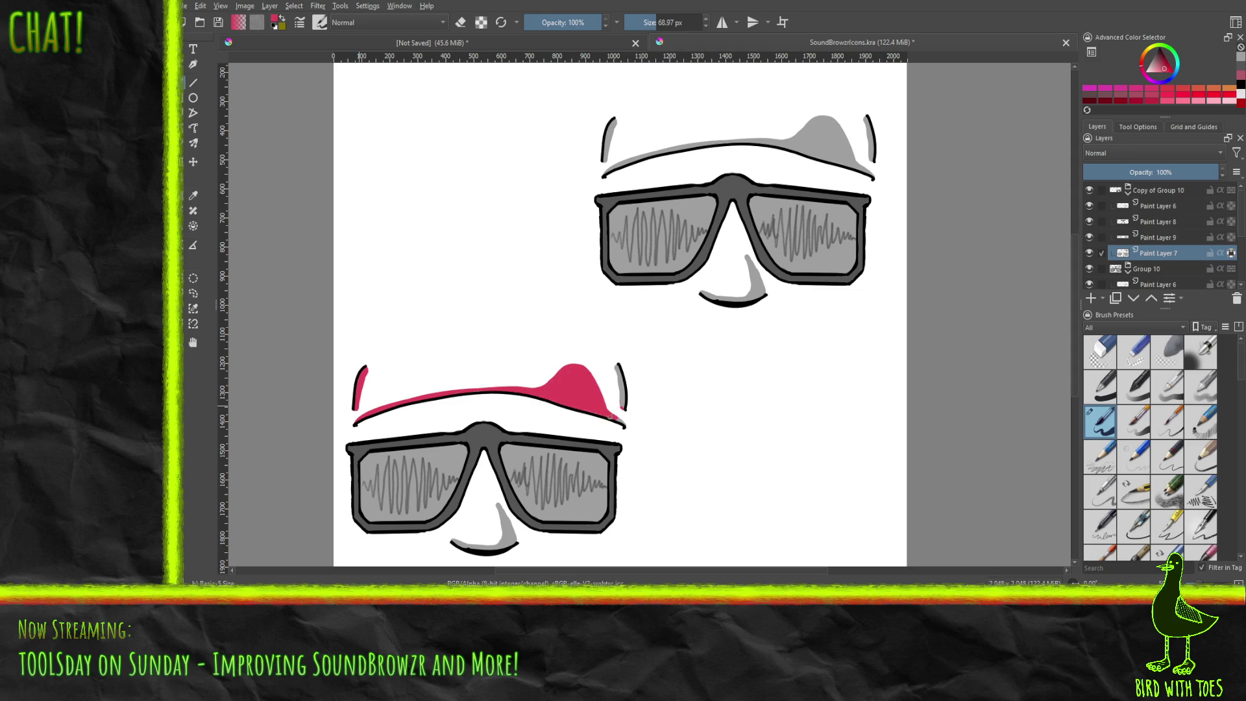
left_click_drag(623, 408, 618, 363)
mouse_move(500, 519)
left_mouse_down()
mouse_move(517, 538)
mouse_move(502, 551)
mouse_move(456, 545)
mouse_move(467, 528)
mouse_move(483, 554)
mouse_move(506, 538)
mouse_move(497, 506)
left_mouse_up()
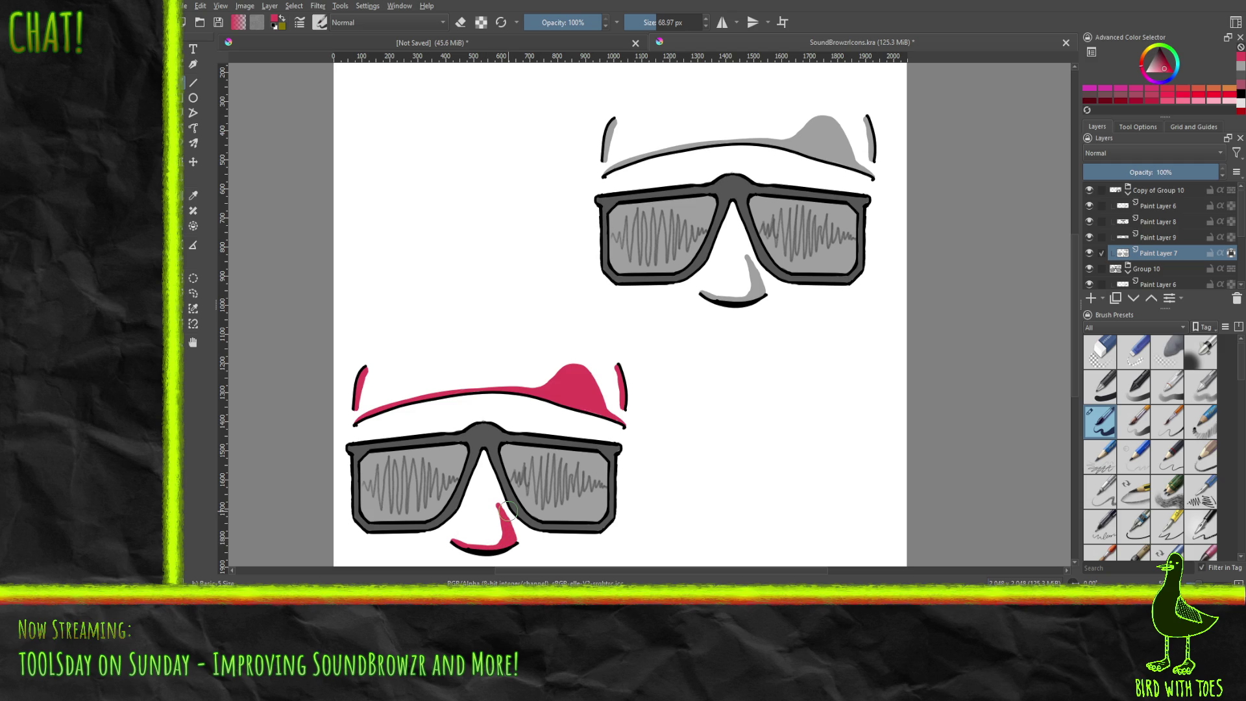
Step: Paint the lower figure's left and right lenses pink, then switch the colour to deep yellow
mouse_move(366, 485)
left_mouse_down()
mouse_move(374, 454)
mouse_move(378, 504)
mouse_move(417, 462)
mouse_move(433, 513)
mouse_move(462, 448)
mouse_move(417, 498)
mouse_move(436, 454)
mouse_move(396, 524)
mouse_move(396, 493)
mouse_move(379, 495)
mouse_move(383, 518)
mouse_move(364, 517)
left_mouse_up()
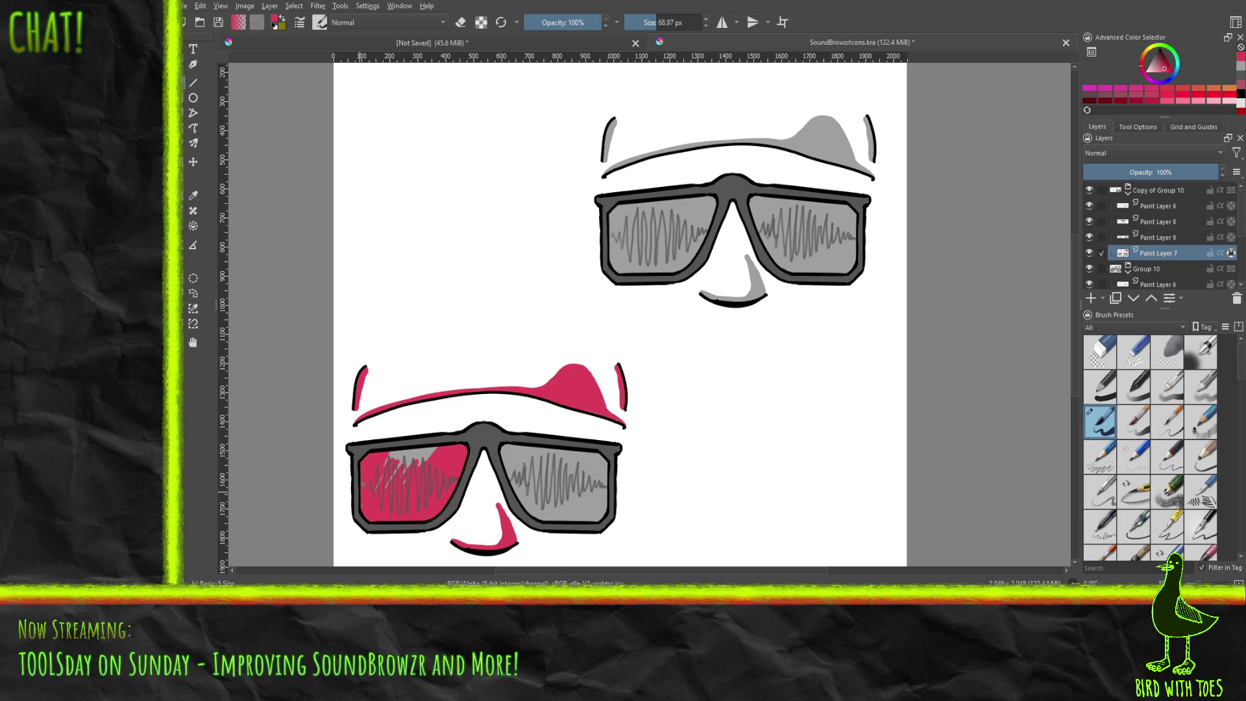
mouse_move(389, 466)
left_mouse_down()
mouse_move(393, 453)
mouse_move(406, 458)
left_mouse_up()
left_click_drag(403, 462, 442, 446)
mouse_move(511, 464)
left_mouse_down()
mouse_move(510, 447)
mouse_move(541, 509)
mouse_move(571, 480)
mouse_move(582, 516)
mouse_move(594, 491)
mouse_move(609, 516)
mouse_move(595, 457)
mouse_move(588, 499)
mouse_move(542, 477)
mouse_move(543, 456)
mouse_move(559, 452)
mouse_move(561, 468)
mouse_move(518, 447)
mouse_move(561, 449)
mouse_move(547, 443)
left_mouse_up()
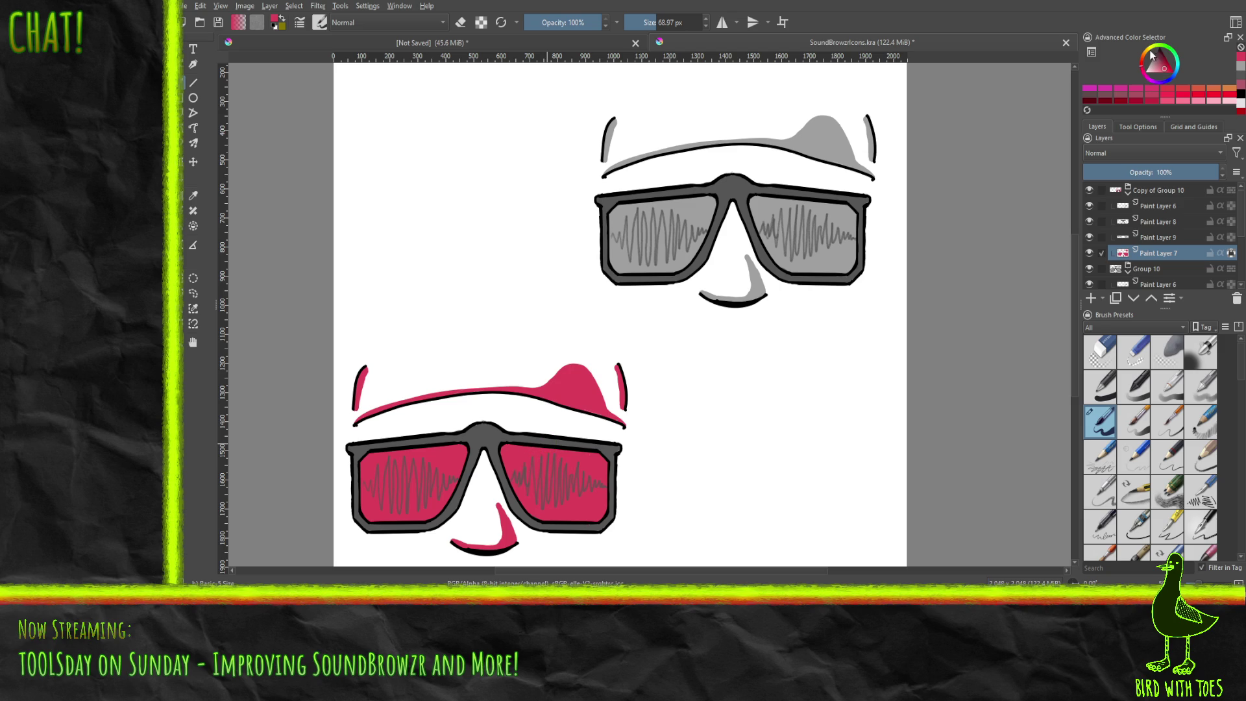
left_click(1147, 48)
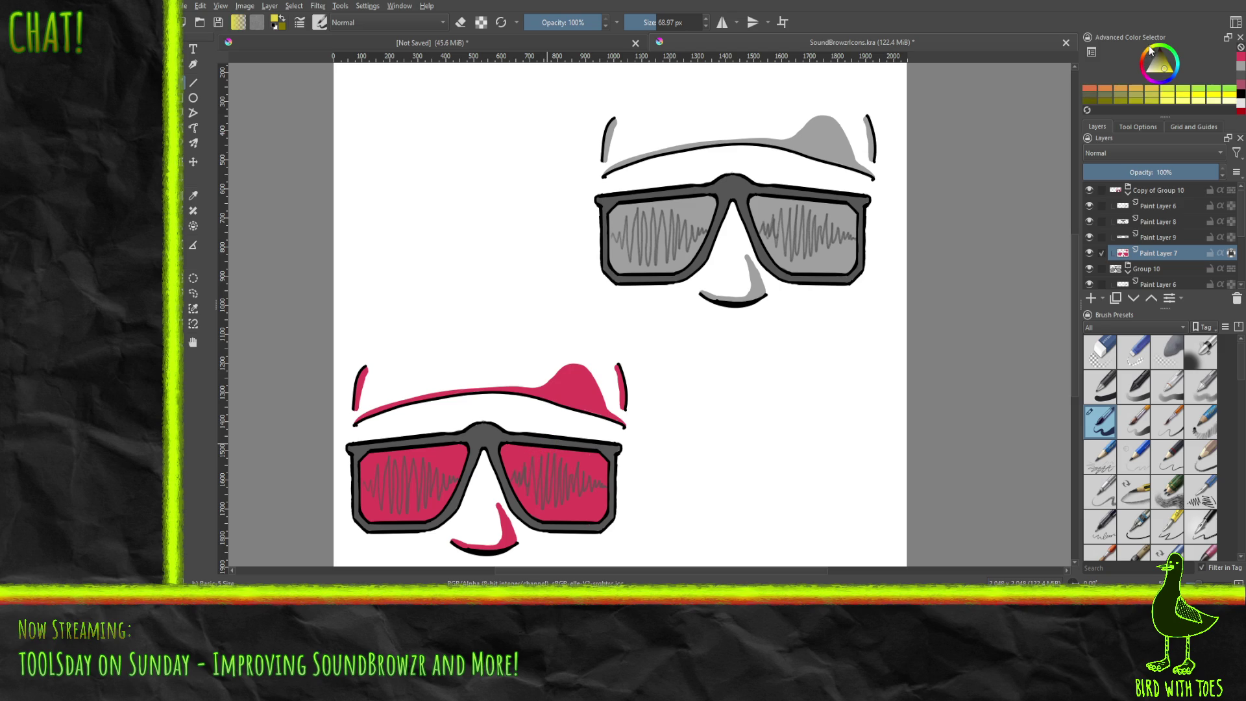
left_click(1165, 72)
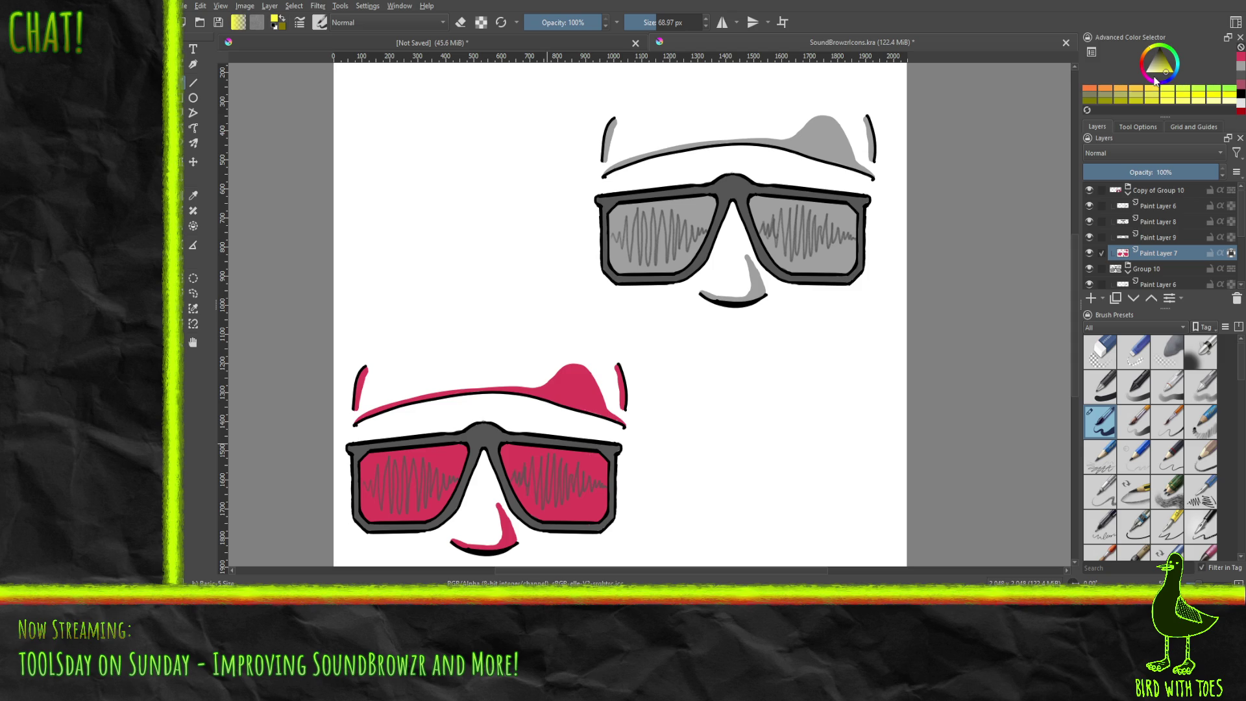
Step: Toggle Paint Layers 6 and 8 to find which layer holds the lenses
left_click(1156, 206)
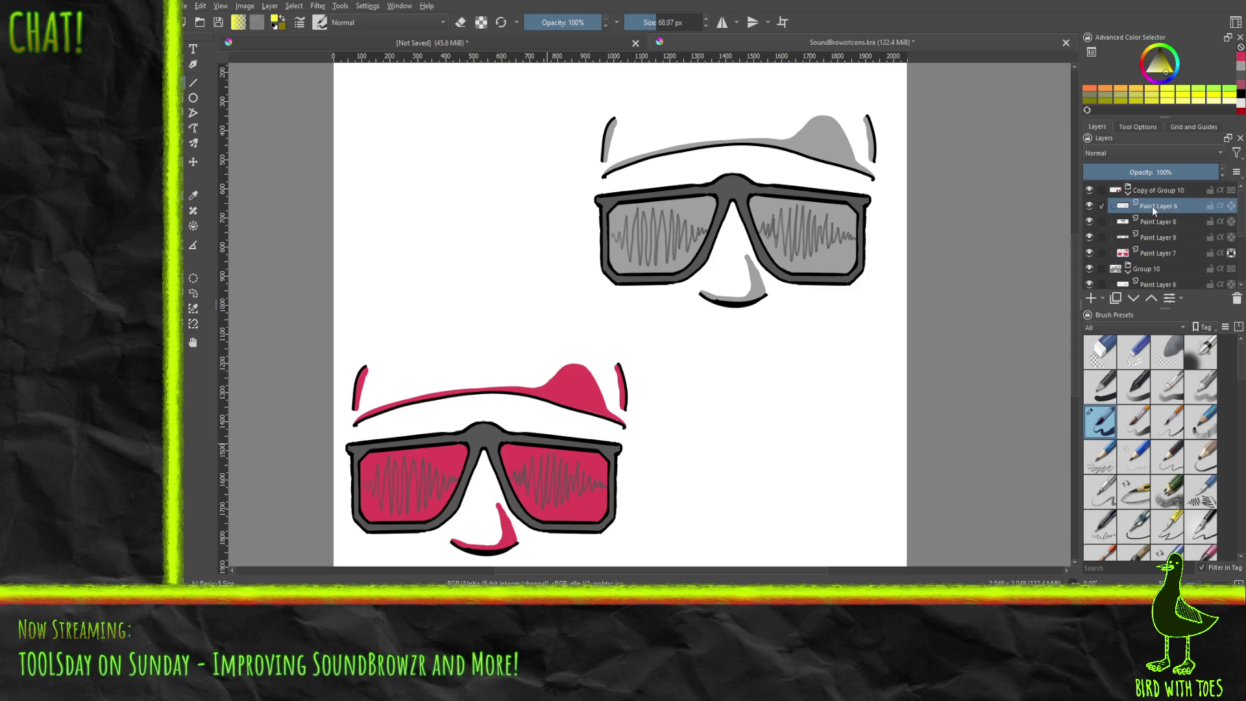
left_click(1088, 206)
left_click(1089, 206)
left_click(1166, 223)
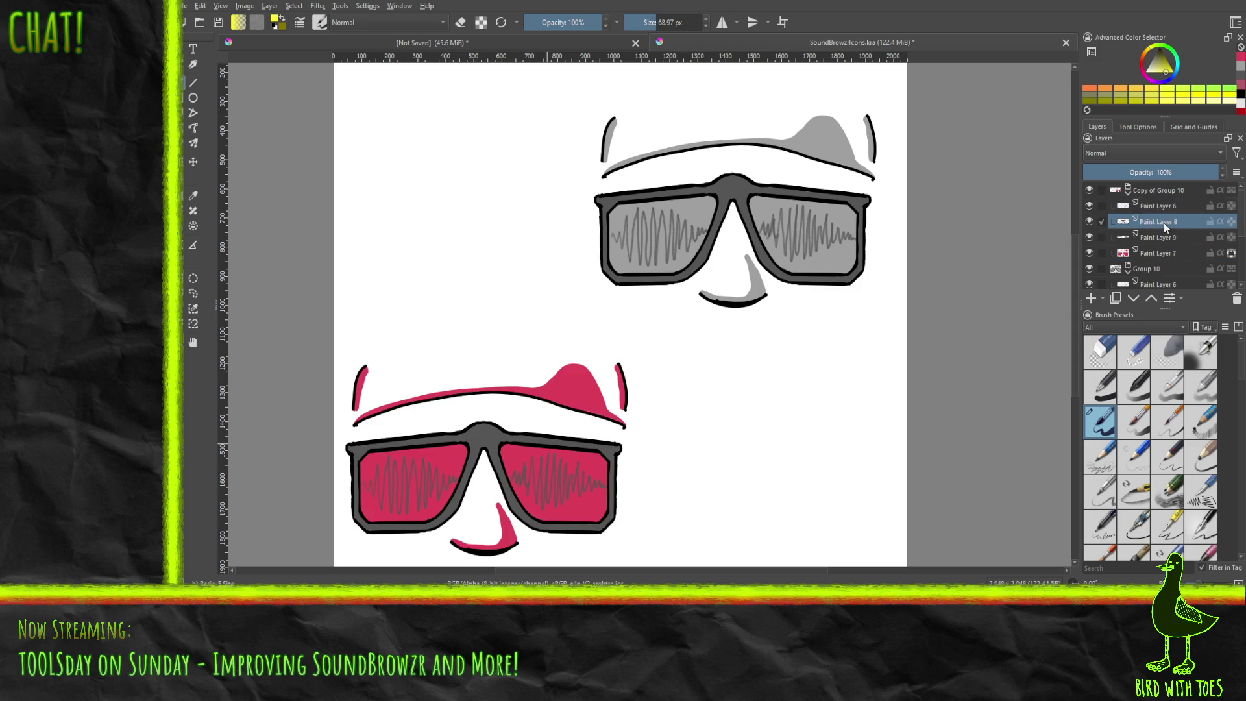
left_click(1089, 221)
left_click(1089, 221)
left_click(1161, 237)
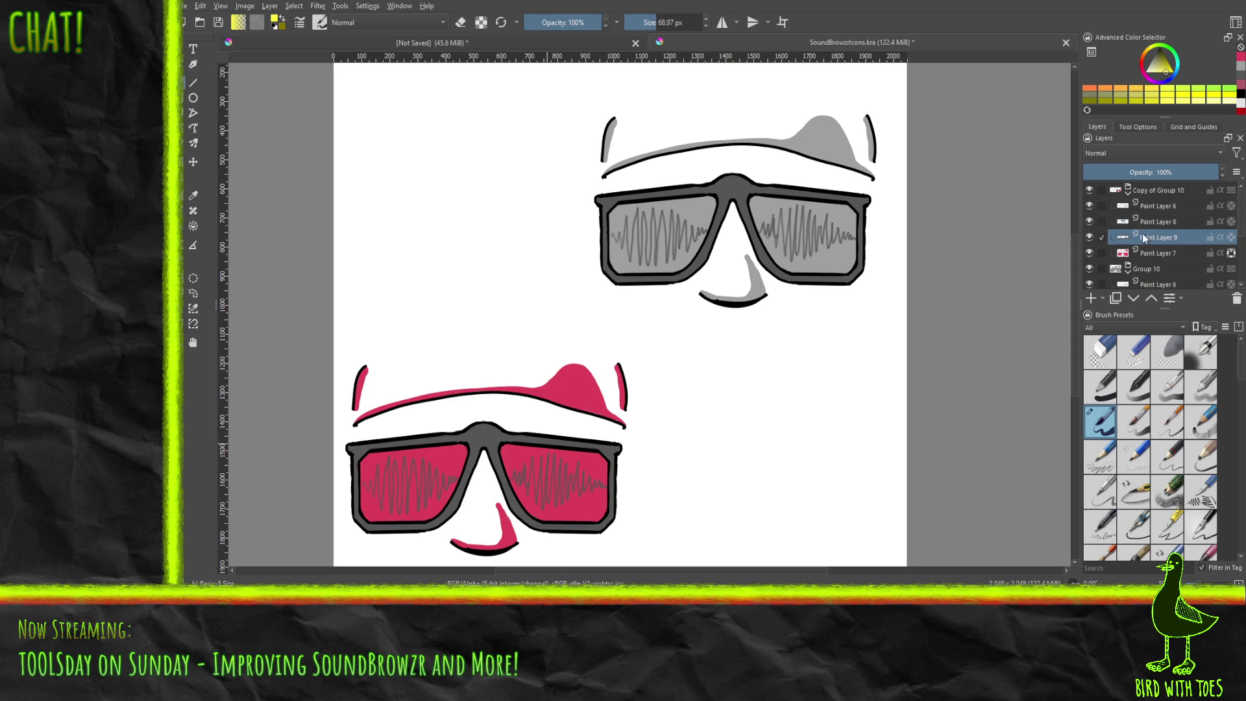
Step: Enable Inherit Alpha on Paint Layer 9 and paint the lens waveforms yellow
left_click(1088, 237)
left_click(1088, 237)
left_click(1230, 237)
mouse_move(367, 489)
left_mouse_down()
mouse_move(382, 462)
mouse_move(391, 484)
mouse_move(375, 513)
mouse_move(415, 480)
mouse_move(436, 493)
mouse_move(454, 483)
mouse_move(462, 462)
mouse_move(521, 477)
mouse_move(542, 457)
mouse_move(566, 480)
mouse_move(558, 516)
mouse_move(605, 483)
left_mouse_up()
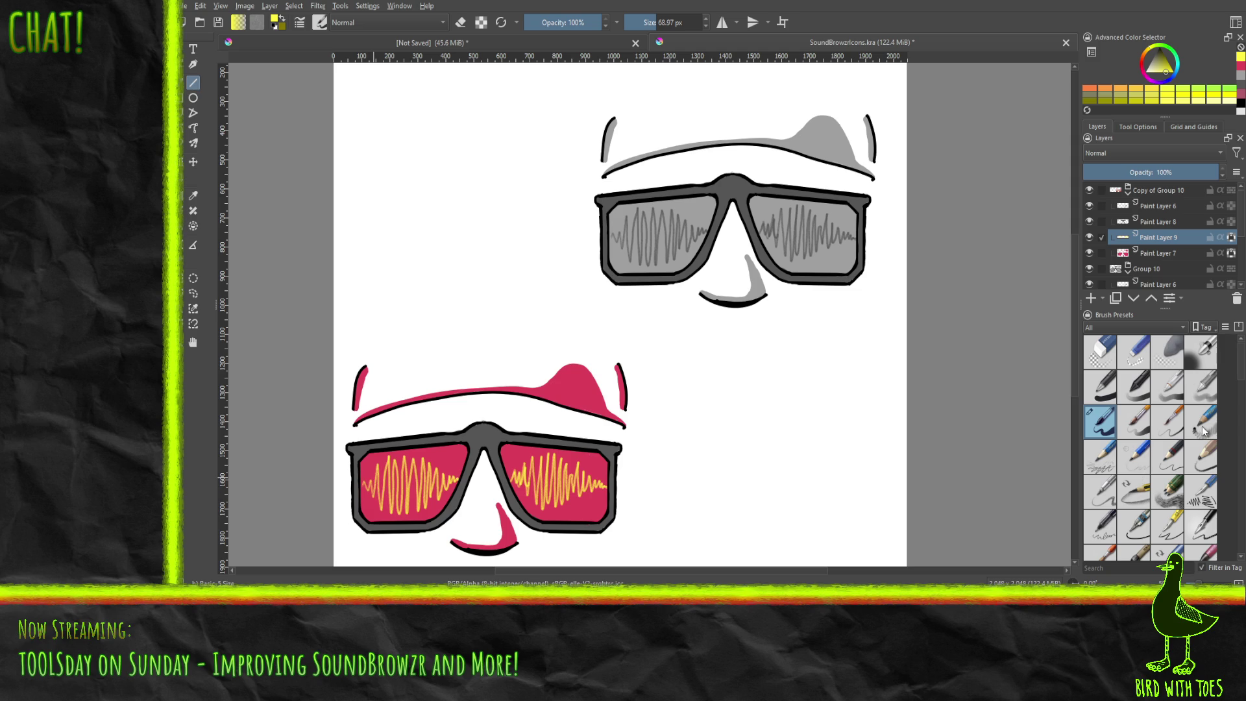
left_click(1098, 380)
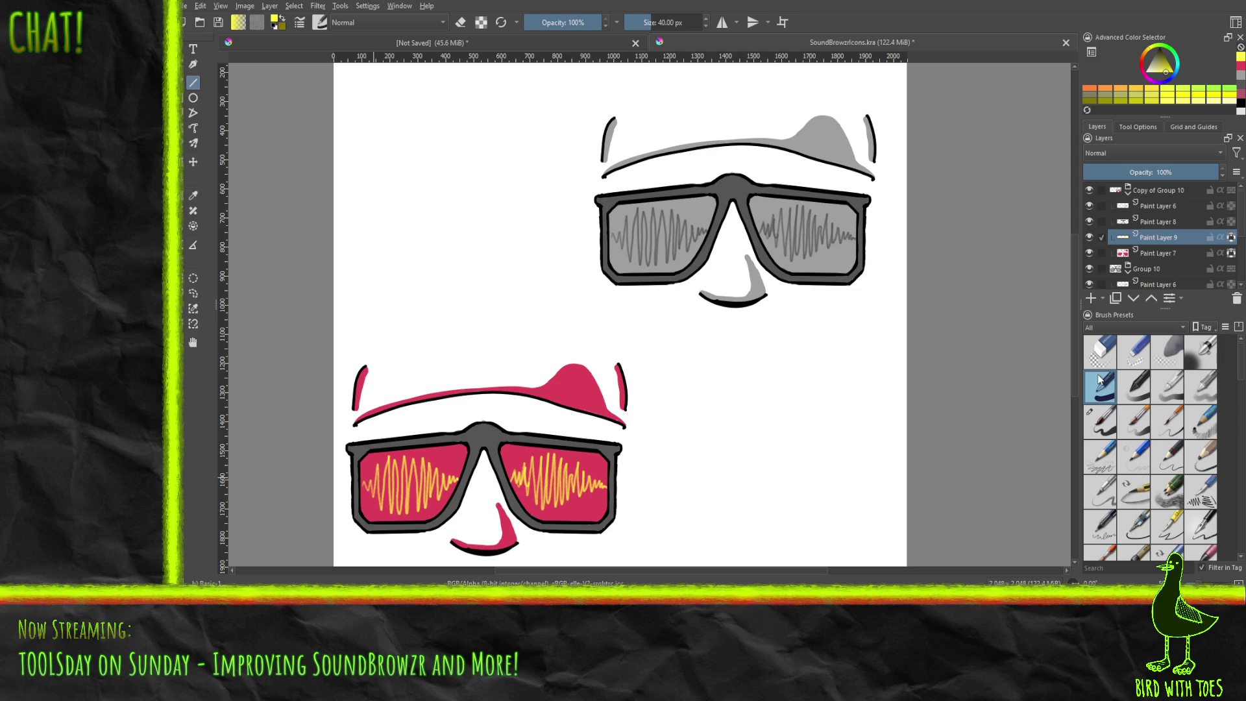
Step: With a 5.16 px brush, add five thin yellow strokes to the left lens waveform and touch up the right one
left_click(635, 22)
left_click_drag(371, 484, 373, 500)
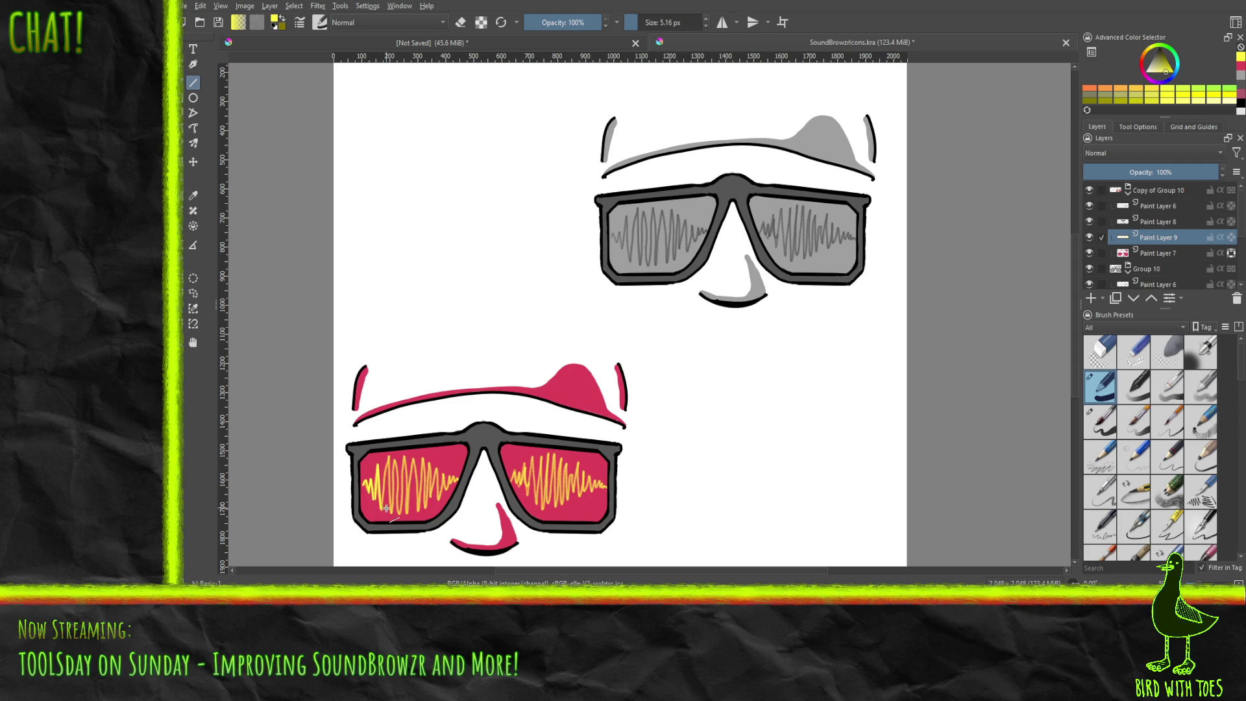
left_click_drag(381, 508, 388, 461)
left_click_drag(395, 458, 403, 513)
left_click_drag(404, 452, 404, 511)
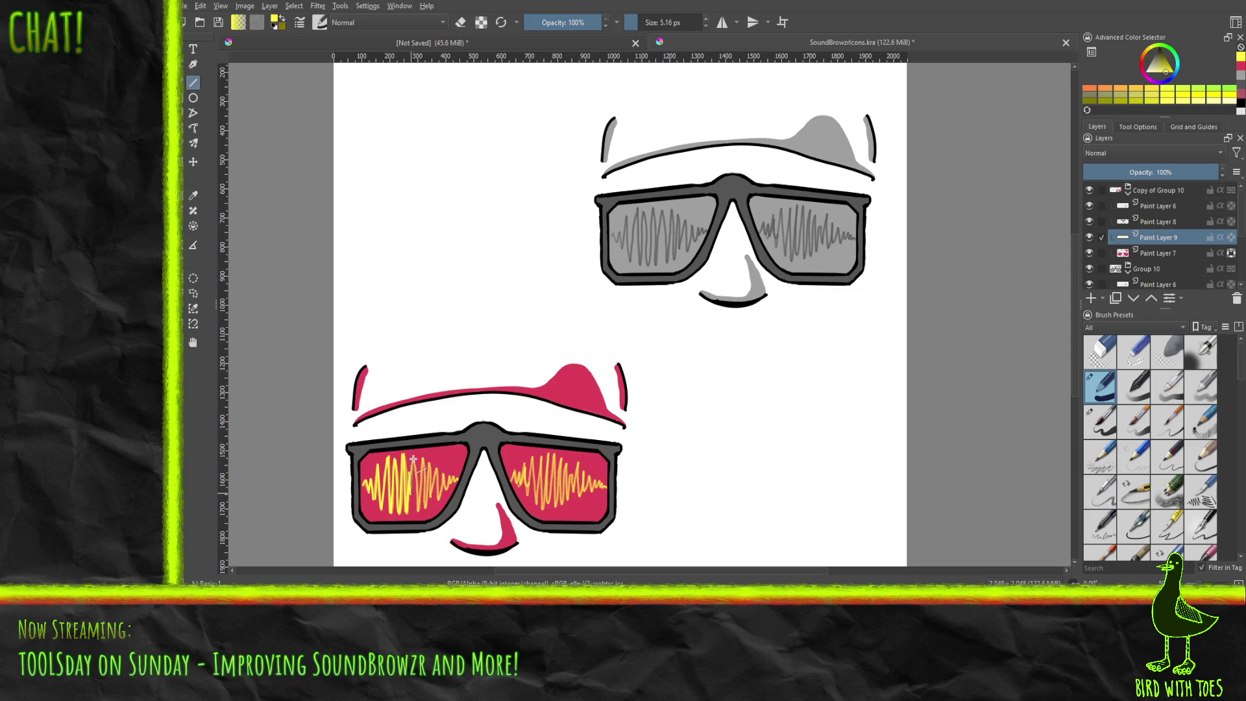
left_click_drag(412, 458, 419, 510)
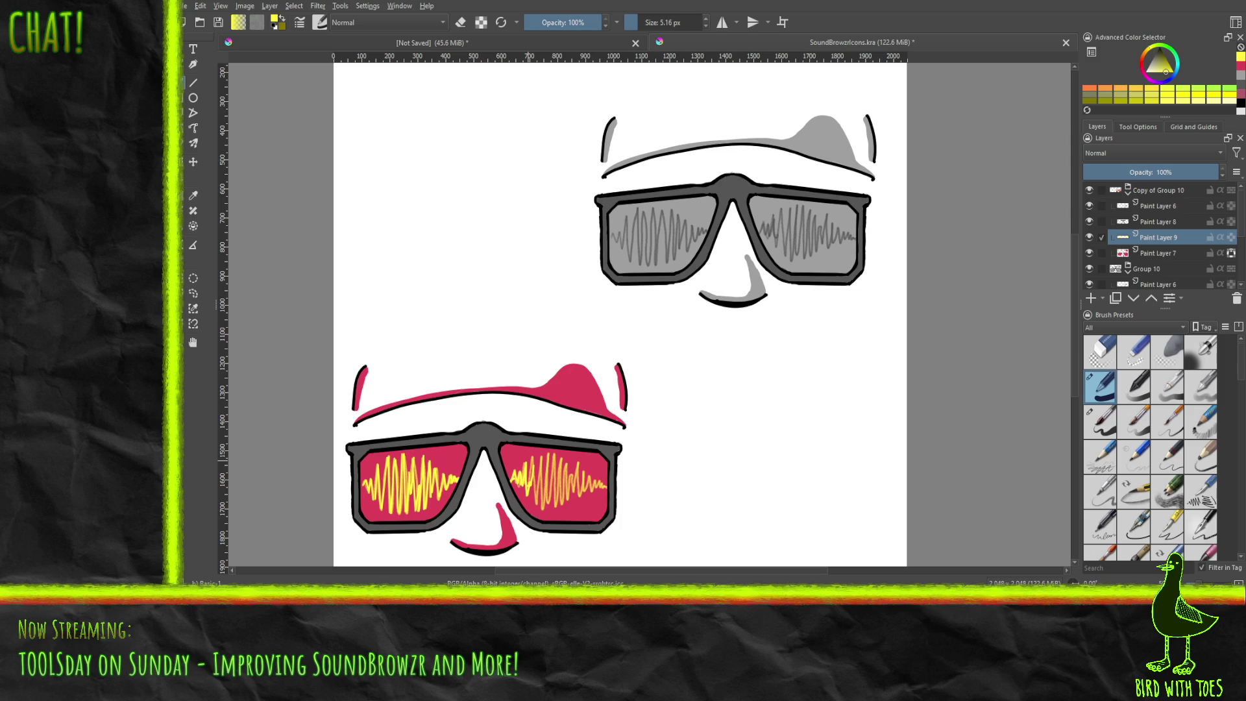
left_click_drag(522, 493, 531, 460)
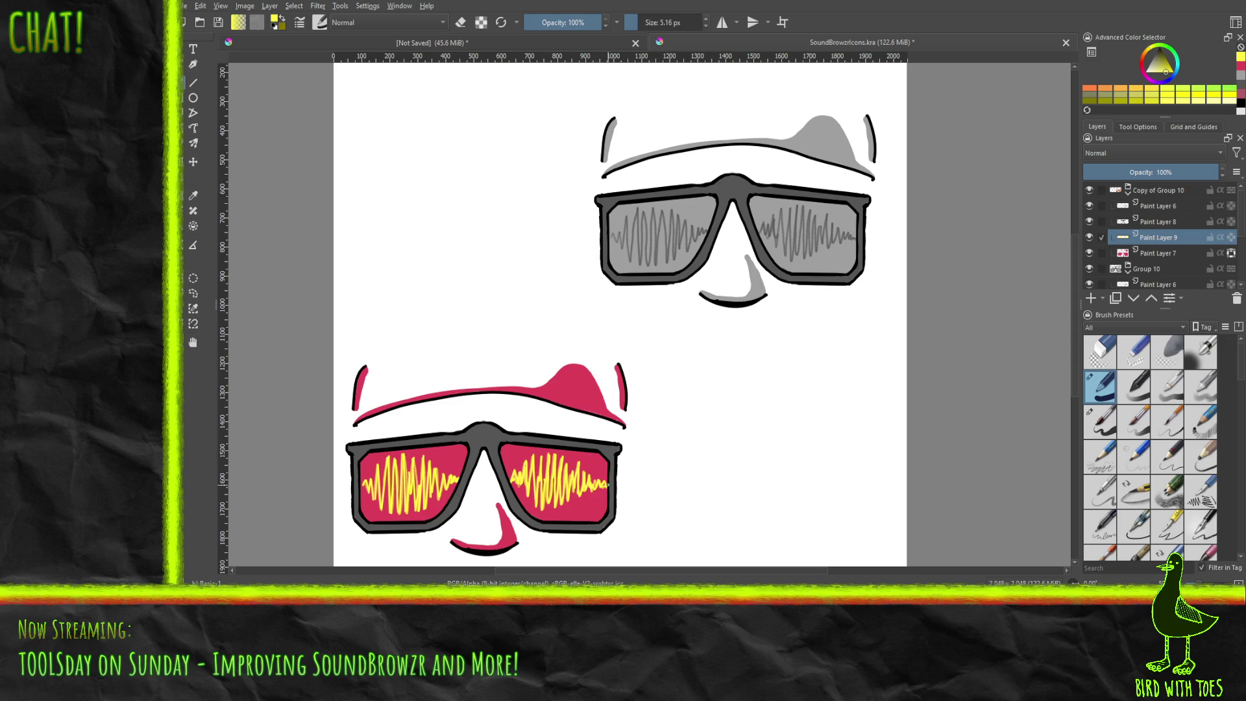
Step: Save the file and hide the grey Group 10, with Copy of Group 10 selected
key("ctrl+s")
left_click(1161, 190)
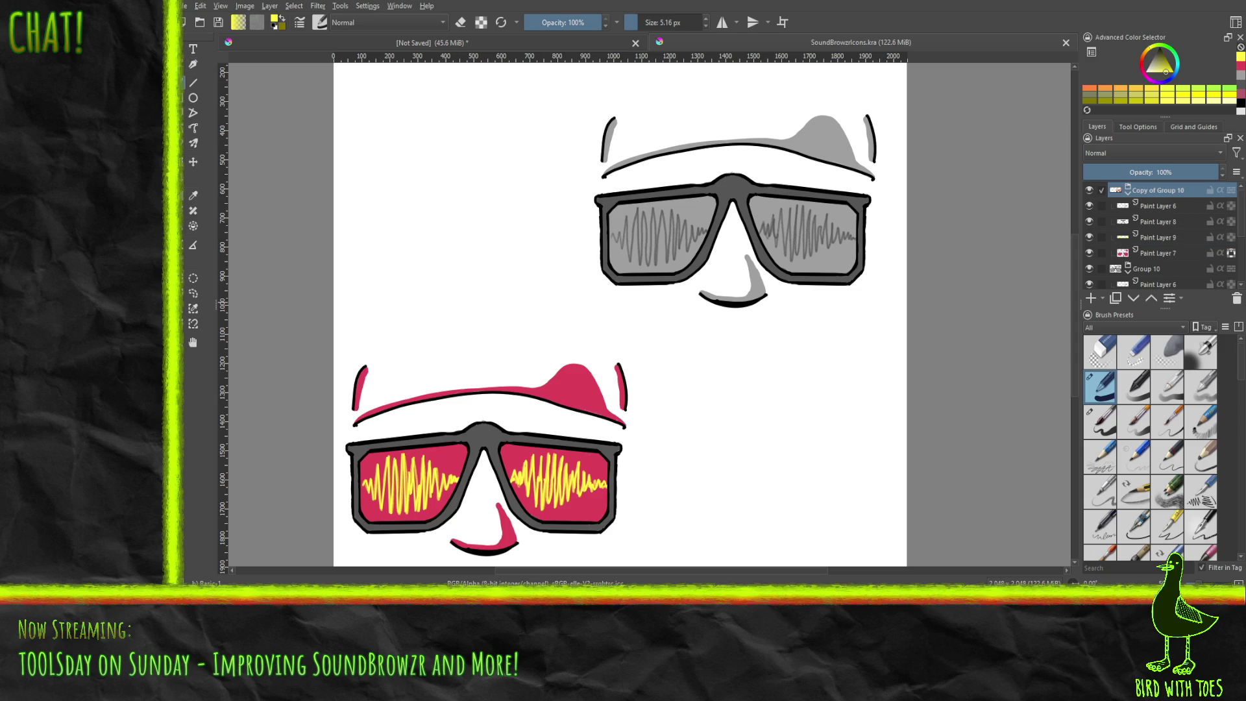
left_click(1089, 267)
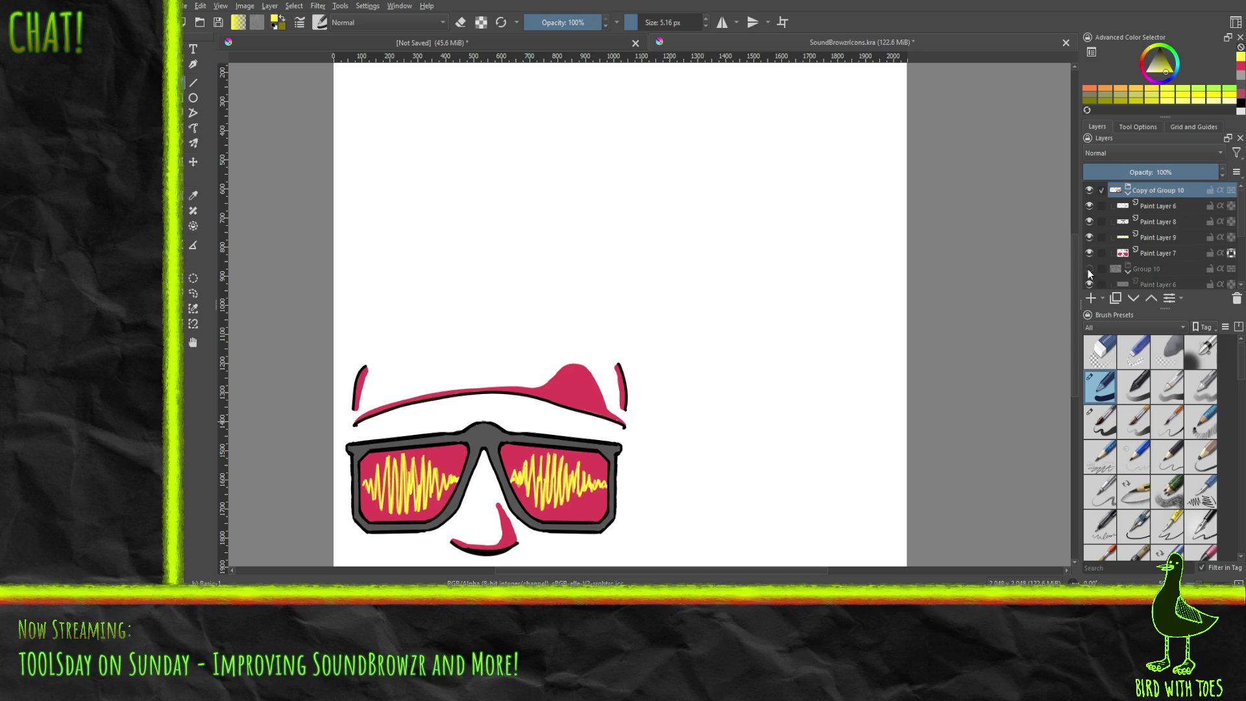
Step: Move the coloured face up and right, then draw a square selection centred on it
left_click(193, 161)
mouse_move(454, 447)
left_mouse_down()
mouse_move(516, 331)
mouse_move(530, 272)
left_mouse_up()
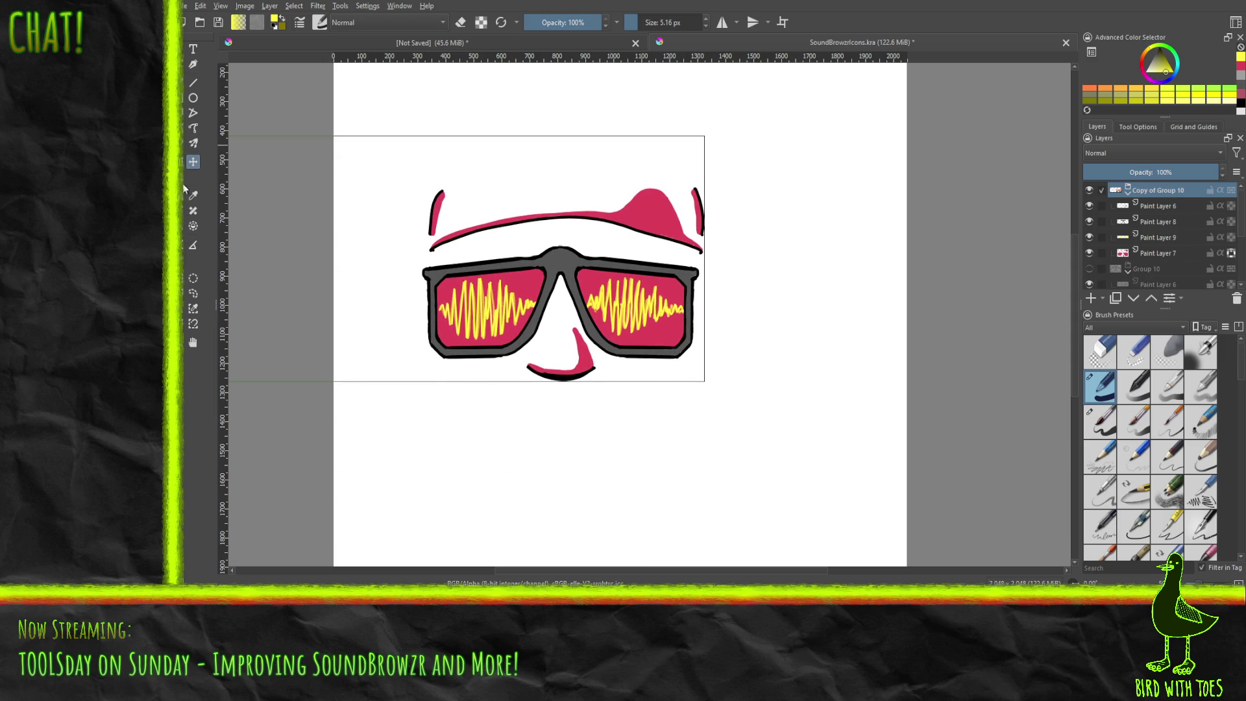
key("b")
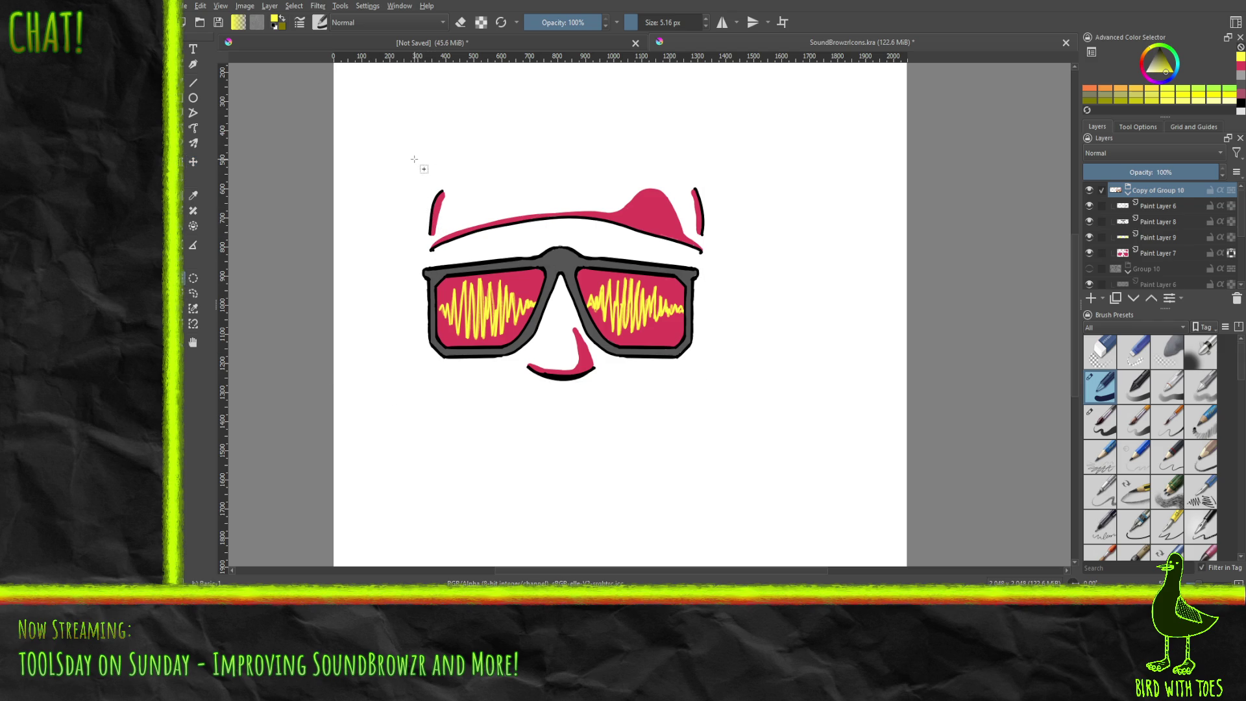
mouse_move(410, 154)
left_mouse_down()
mouse_move(661, 414)
mouse_move(745, 471)
left_mouse_up()
left_click_drag(484, 473, 489, 429)
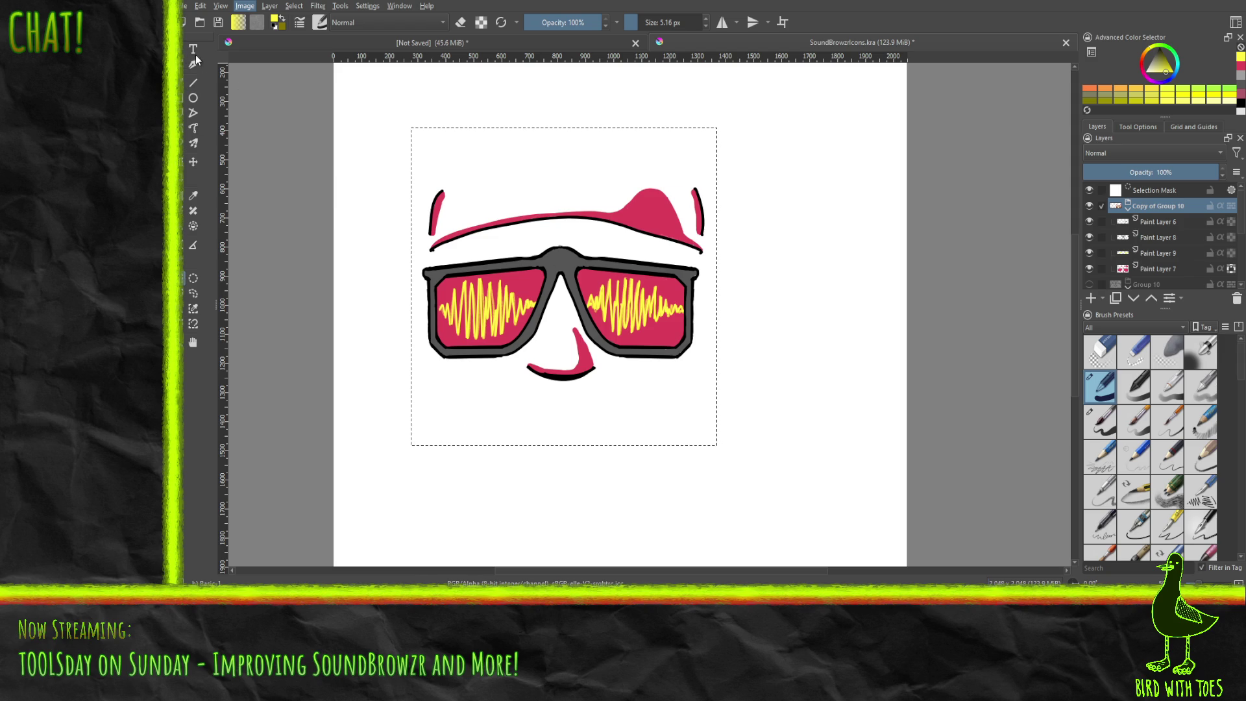
Step: Crop the image to the square selection, briefly showing Group 10 to check its position
key("ctrl+t")
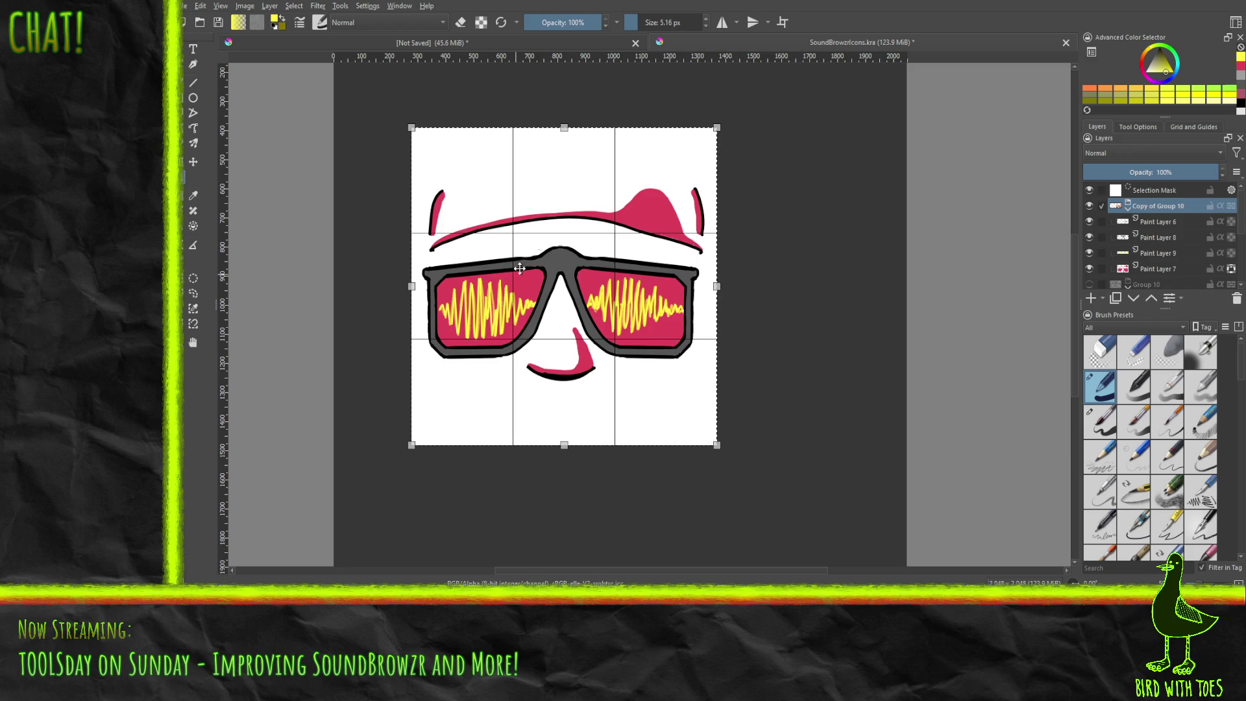
key("Return")
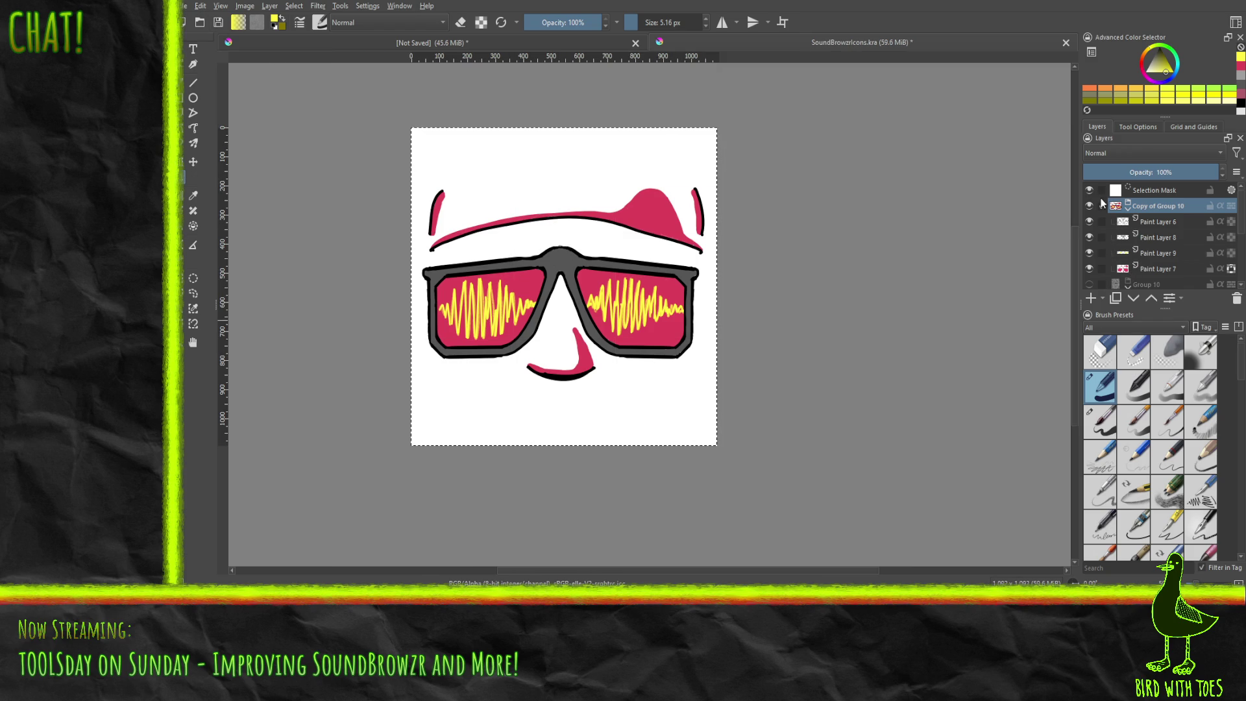
scroll(1099, 227, "down", 1)
left_click(1089, 239)
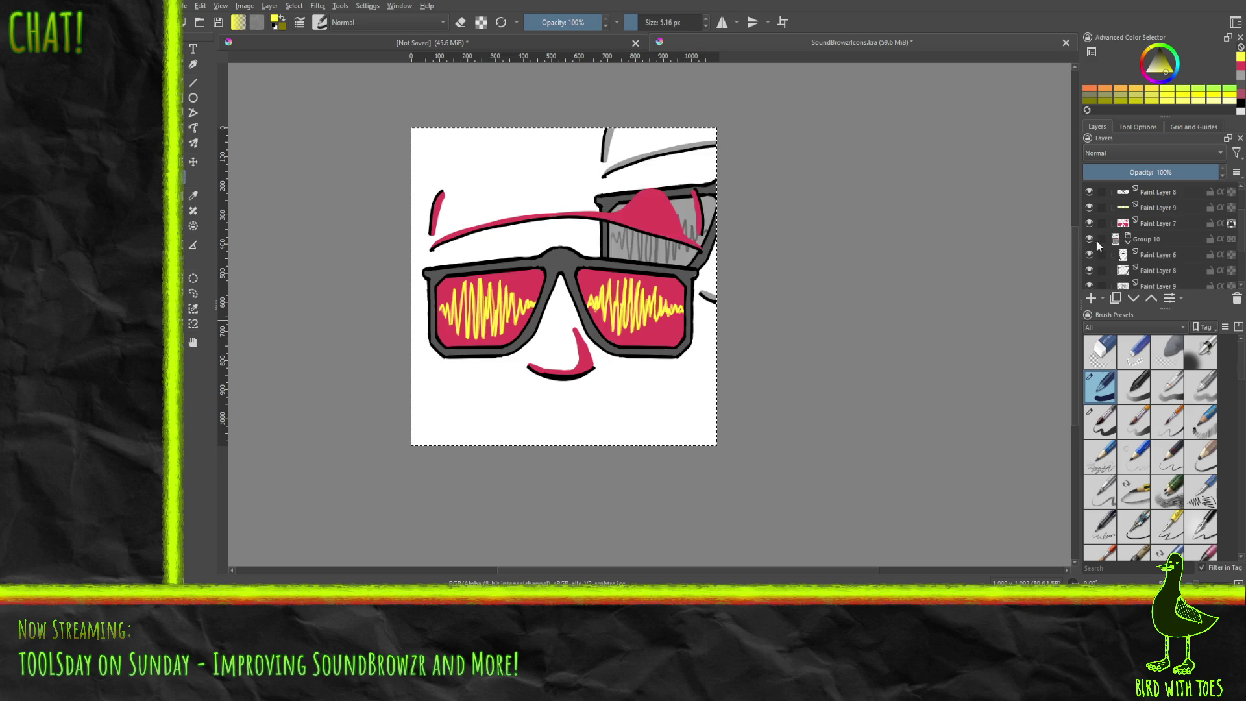
left_click(1152, 240)
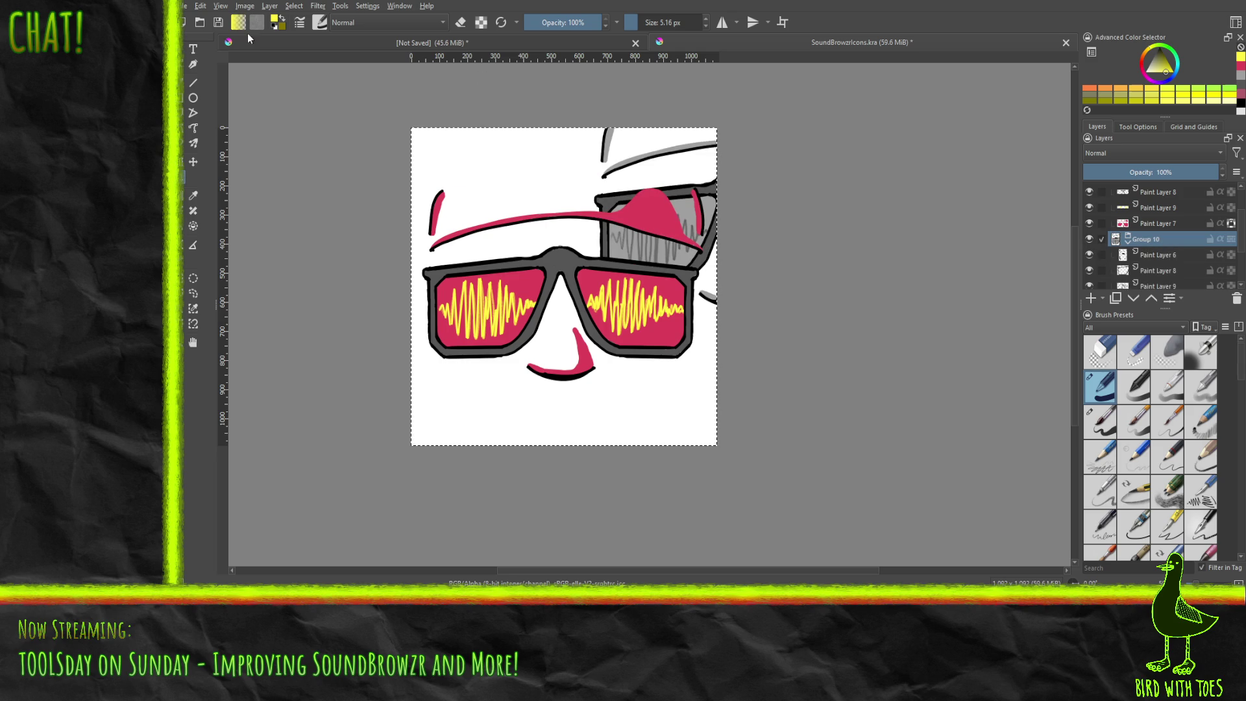
key("t")
mouse_move(684, 206)
left_mouse_down()
mouse_move(584, 189)
mouse_move(661, 167)
mouse_move(685, 207)
left_mouse_up()
left_click(1089, 239)
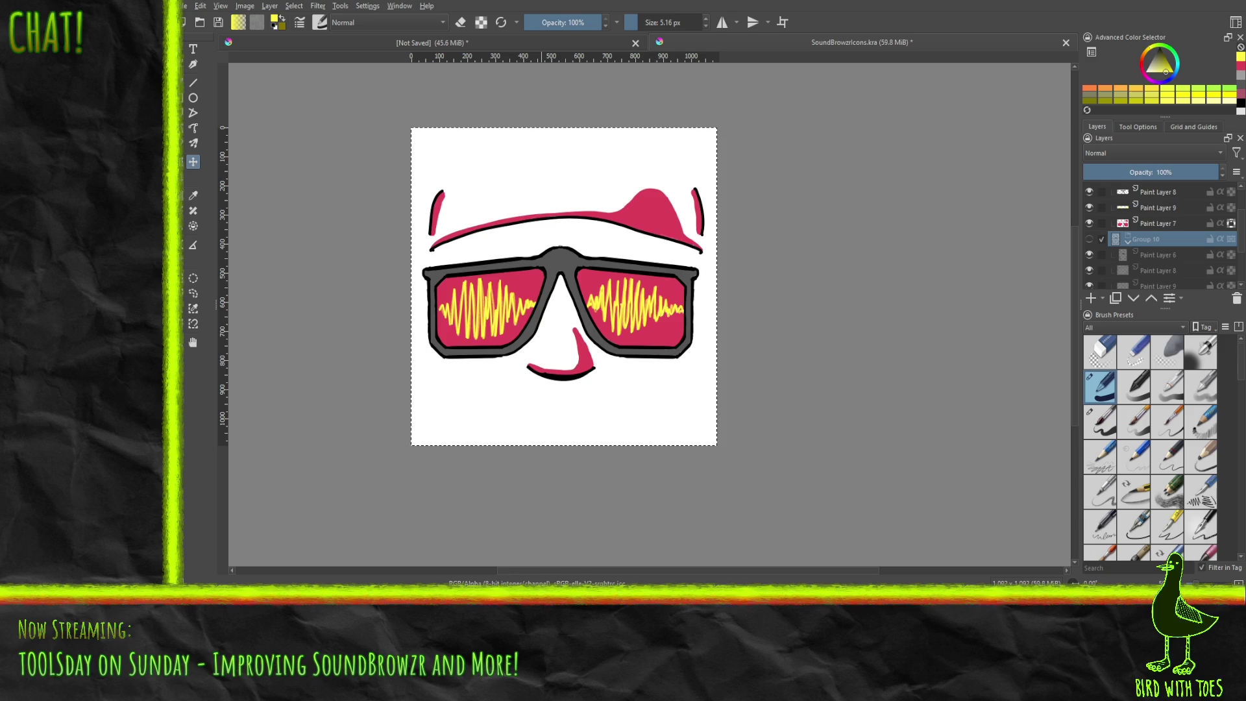
Step: Save as SoundBrowzr Icon Col.kra, then delete Group 10 and Paint Layer 1
key("ctrl+s")
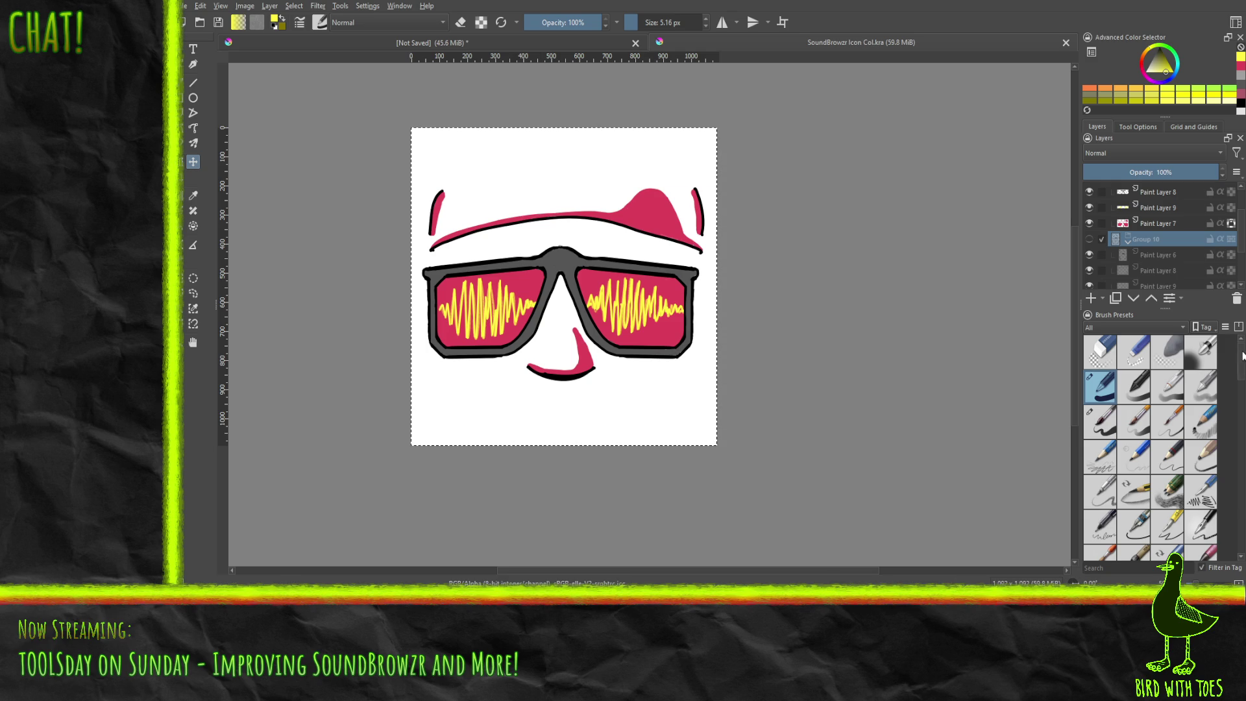
left_click(1235, 302)
left_click(1235, 302)
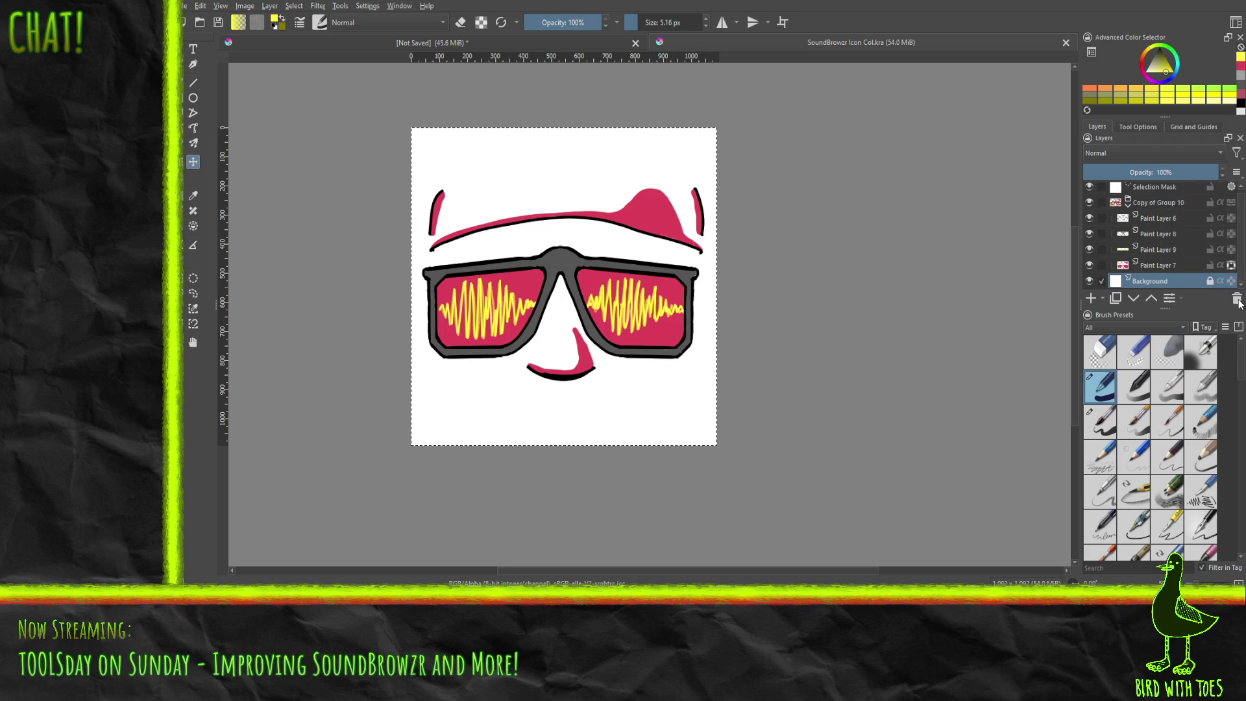
Step: Delete the white Background layer so the icon sits on transparency
left_click(1167, 266)
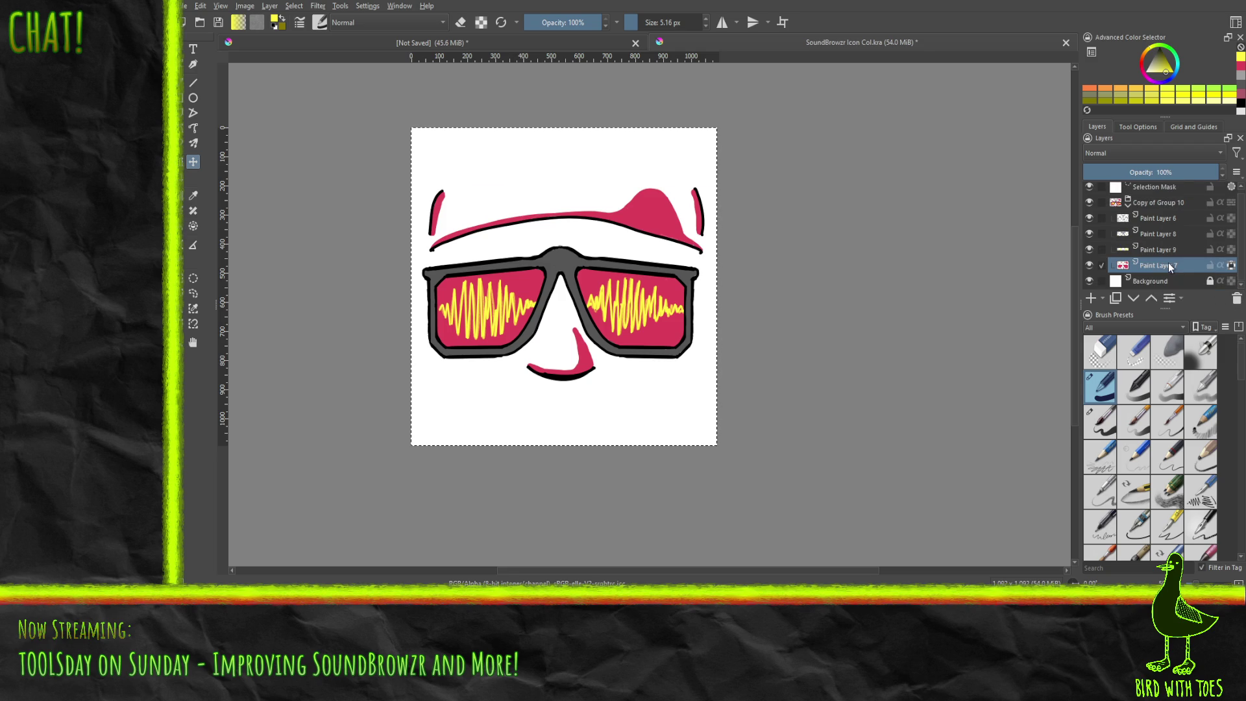
left_click(1207, 281)
left_click(1236, 300)
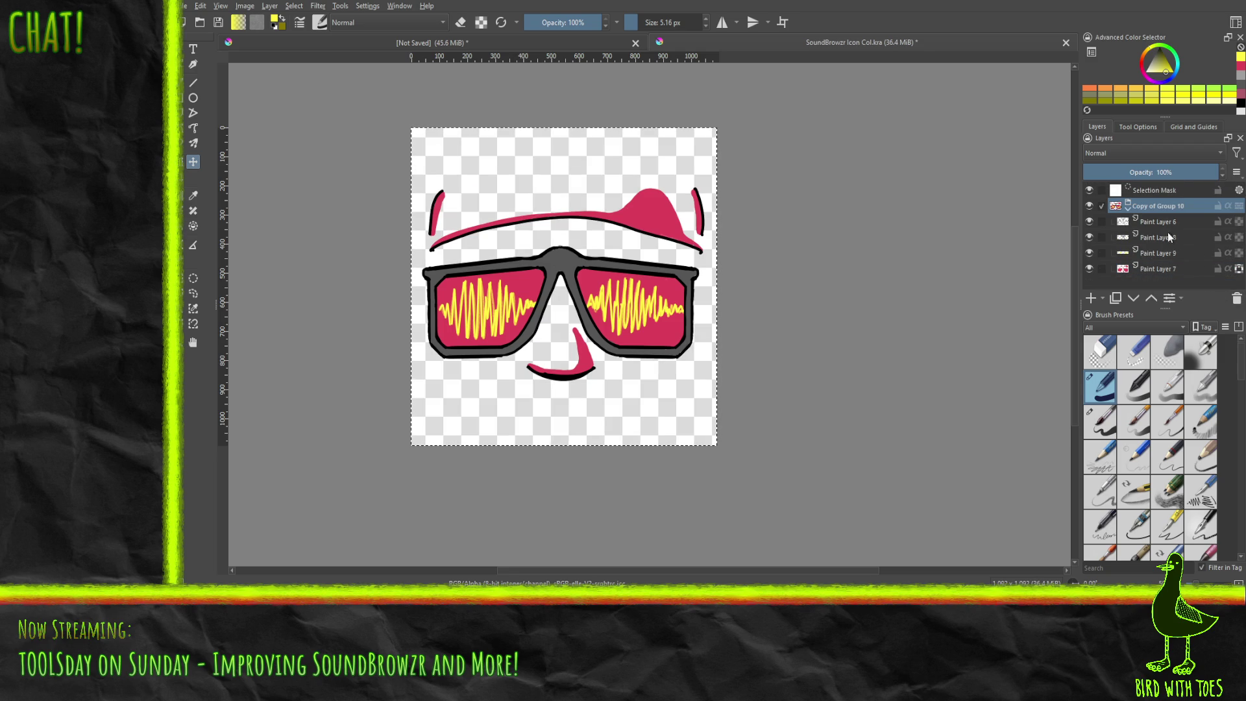
Step: Clear the selection with Ctrl+Shift+A and make Paint Layer 6 active
left_click(1153, 189)
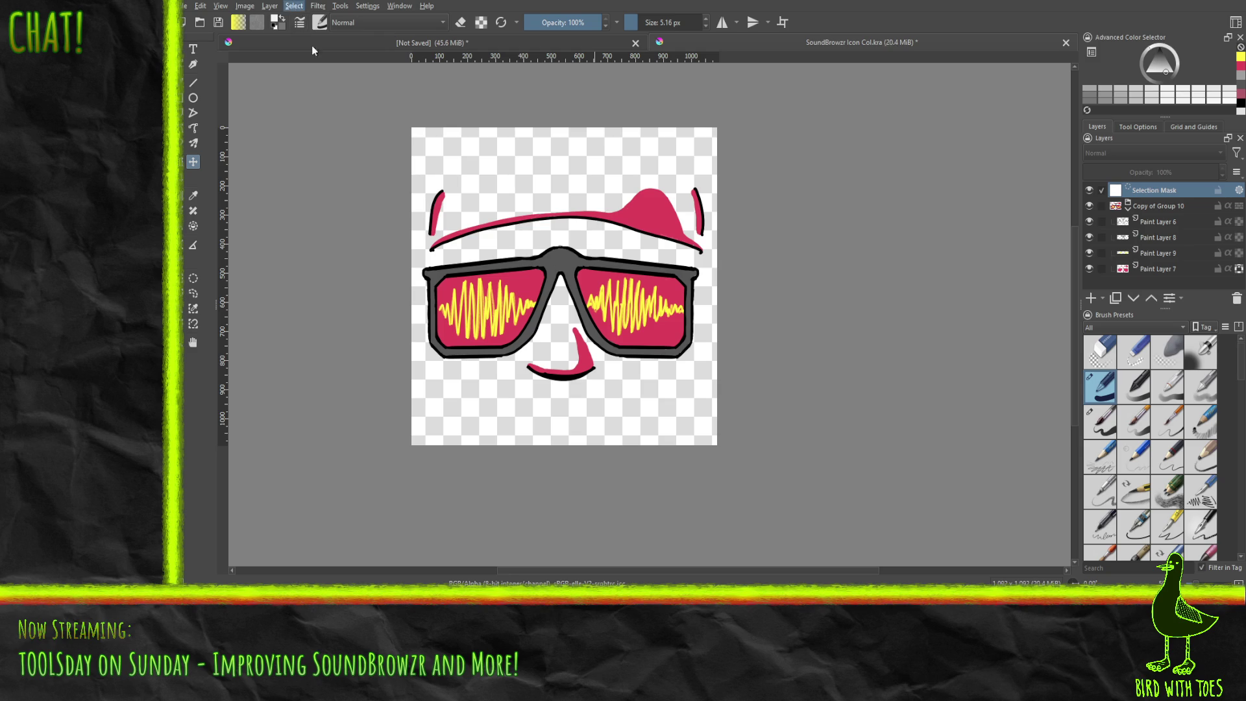
key("ctrl+shift+a")
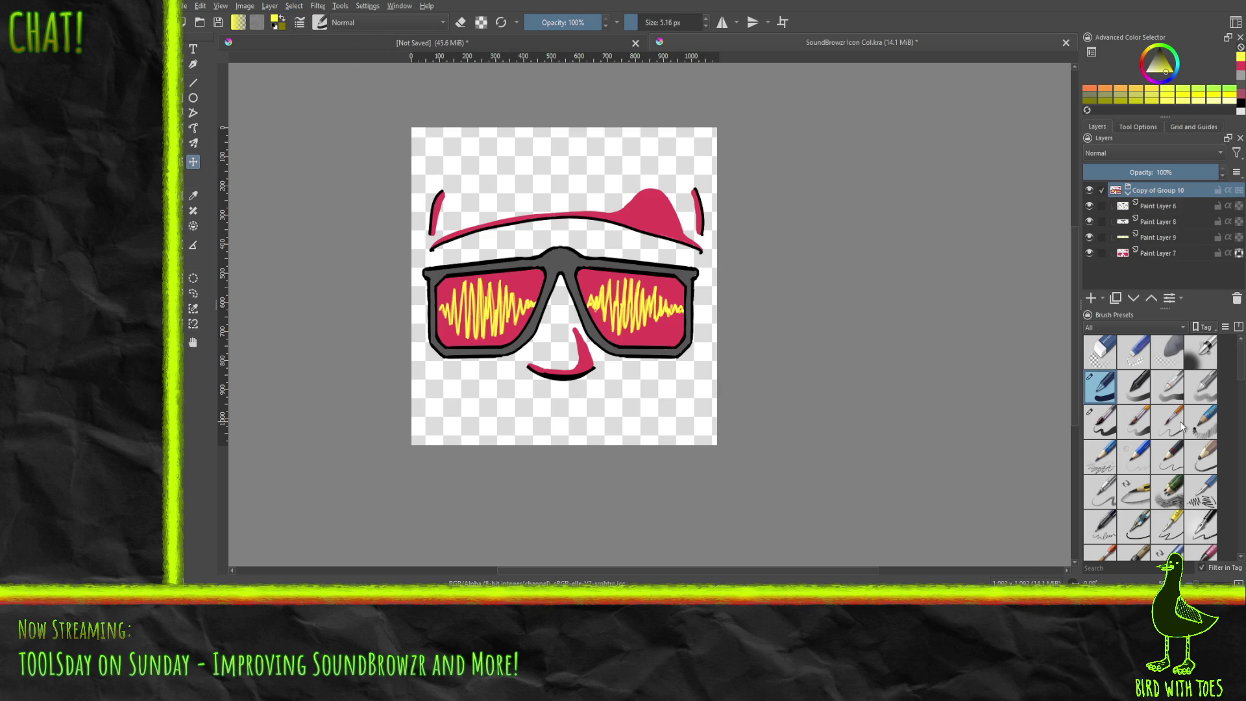
left_click(1160, 207)
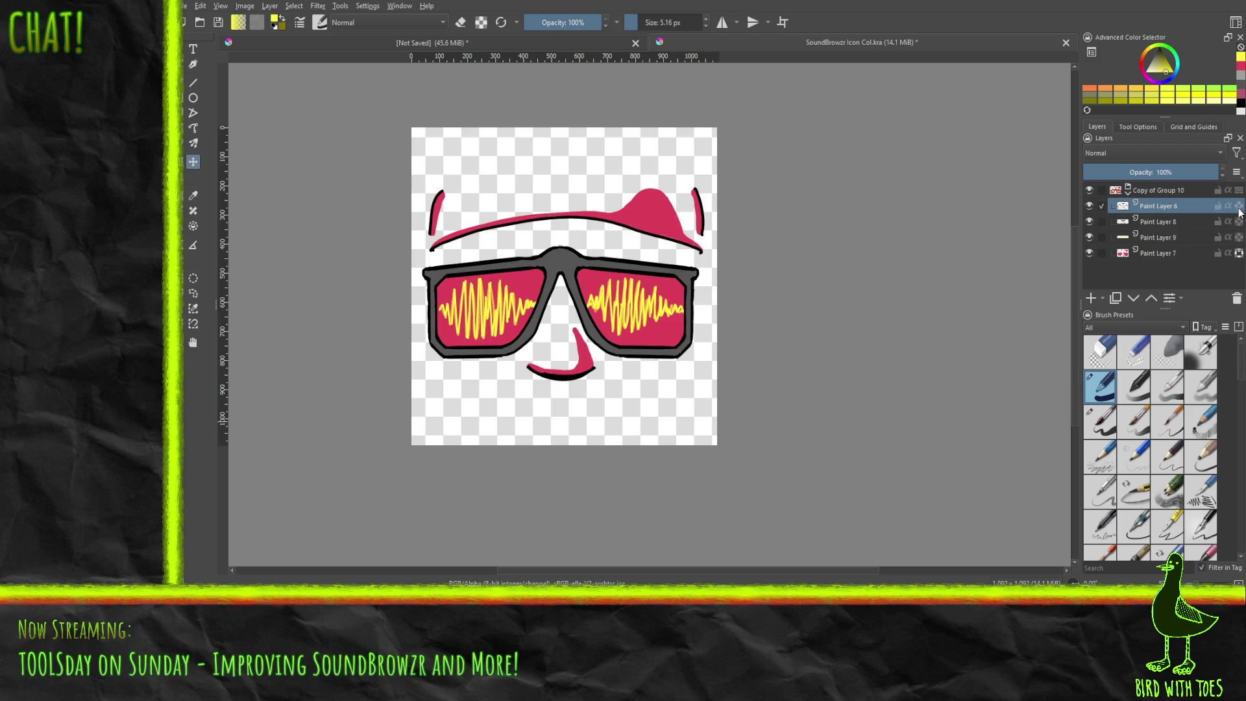
Step: Repaint the glasses frame dark maroon on Paint Layer 8 with a ~72 px brush, then save
key("b")
left_click(1238, 67)
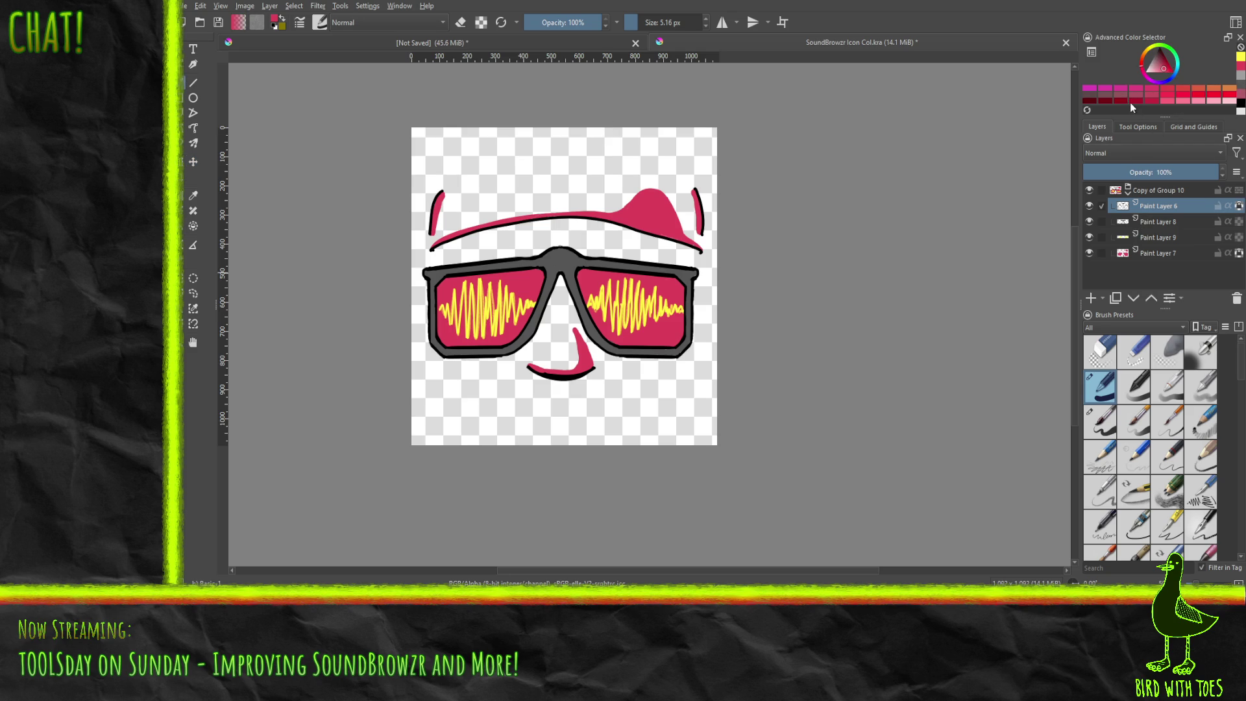
left_click(1091, 101)
left_click_drag(638, 22, 658, 22)
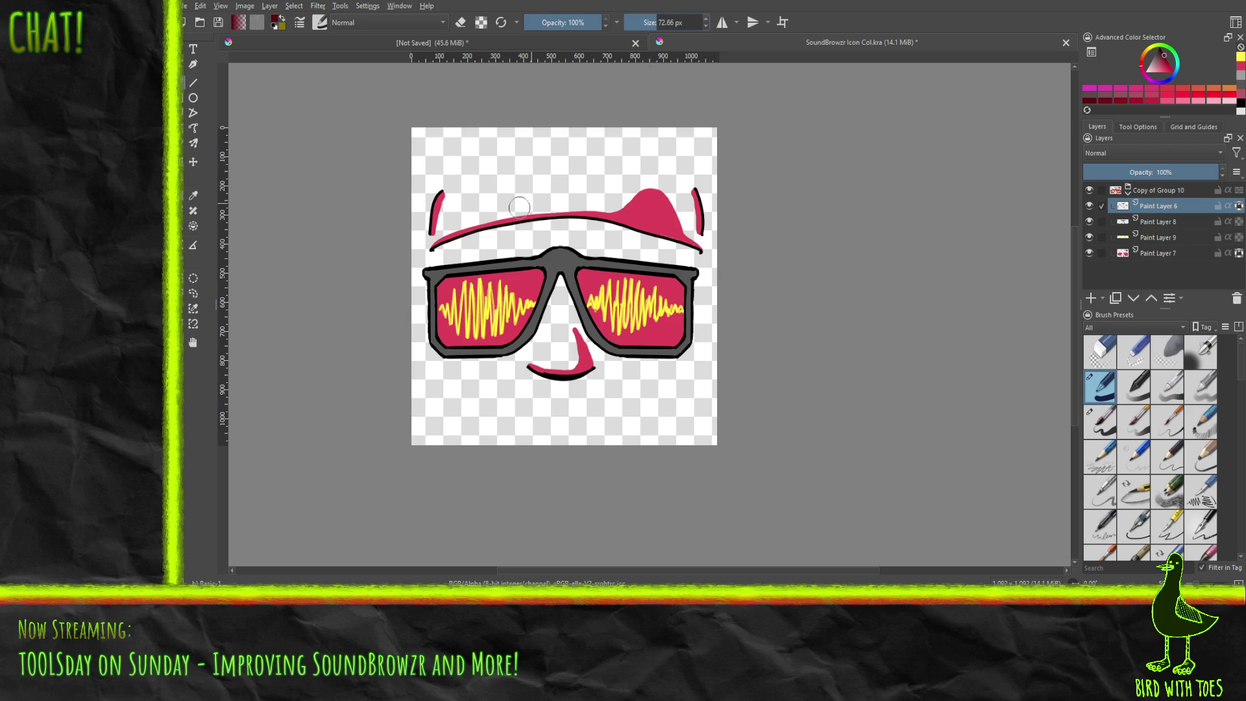
left_click_drag(428, 268, 470, 264)
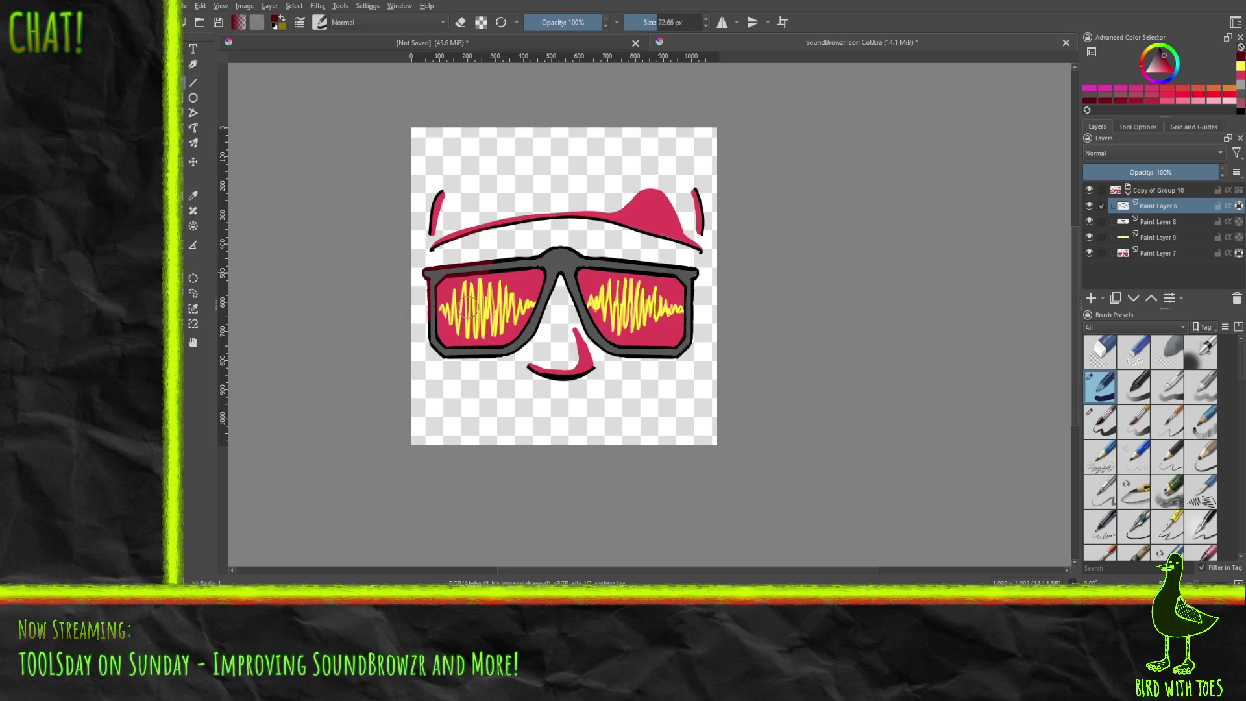
key("ctrl+z")
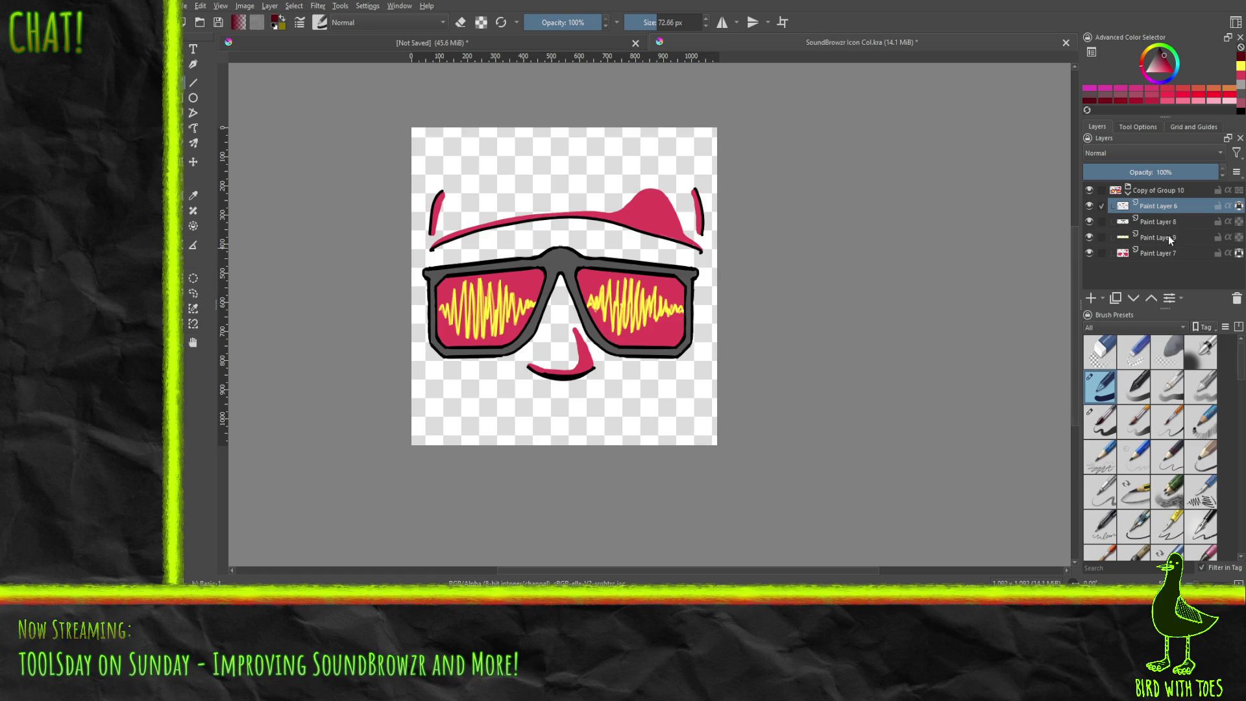
left_click(1178, 224)
mouse_move(519, 265)
left_mouse_down()
mouse_move(428, 271)
mouse_move(447, 337)
mouse_move(462, 267)
mouse_move(519, 292)
mouse_move(543, 260)
mouse_move(428, 353)
mouse_move(587, 311)
mouse_move(671, 269)
mouse_move(634, 336)
mouse_move(606, 343)
mouse_move(678, 343)
mouse_move(644, 350)
left_mouse_up()
left_click(667, 349)
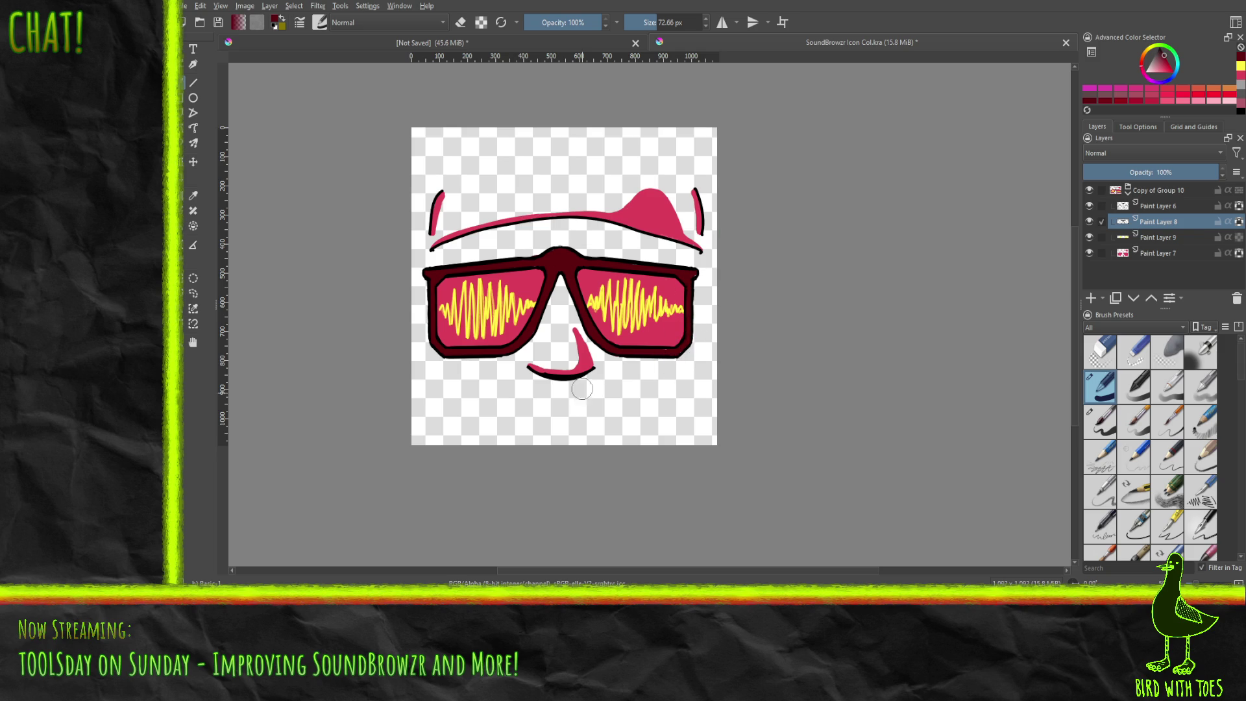
left_click_drag(583, 374, 600, 277)
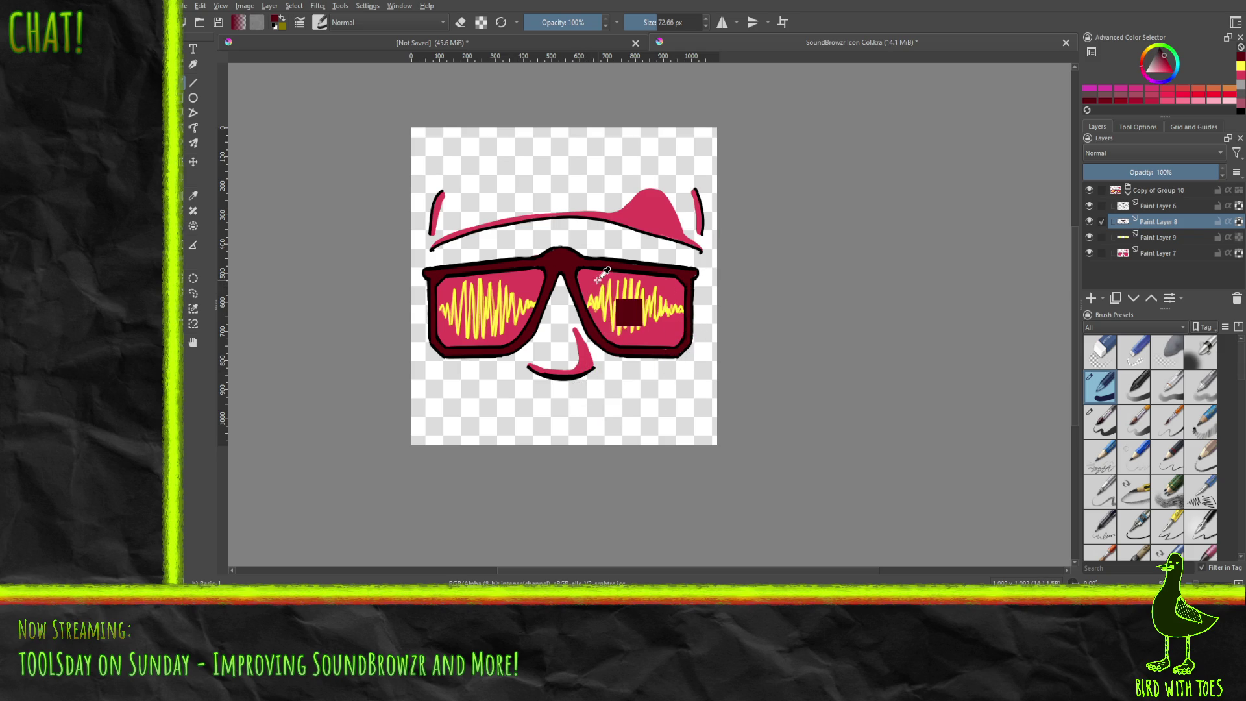
key("ctrl+s")
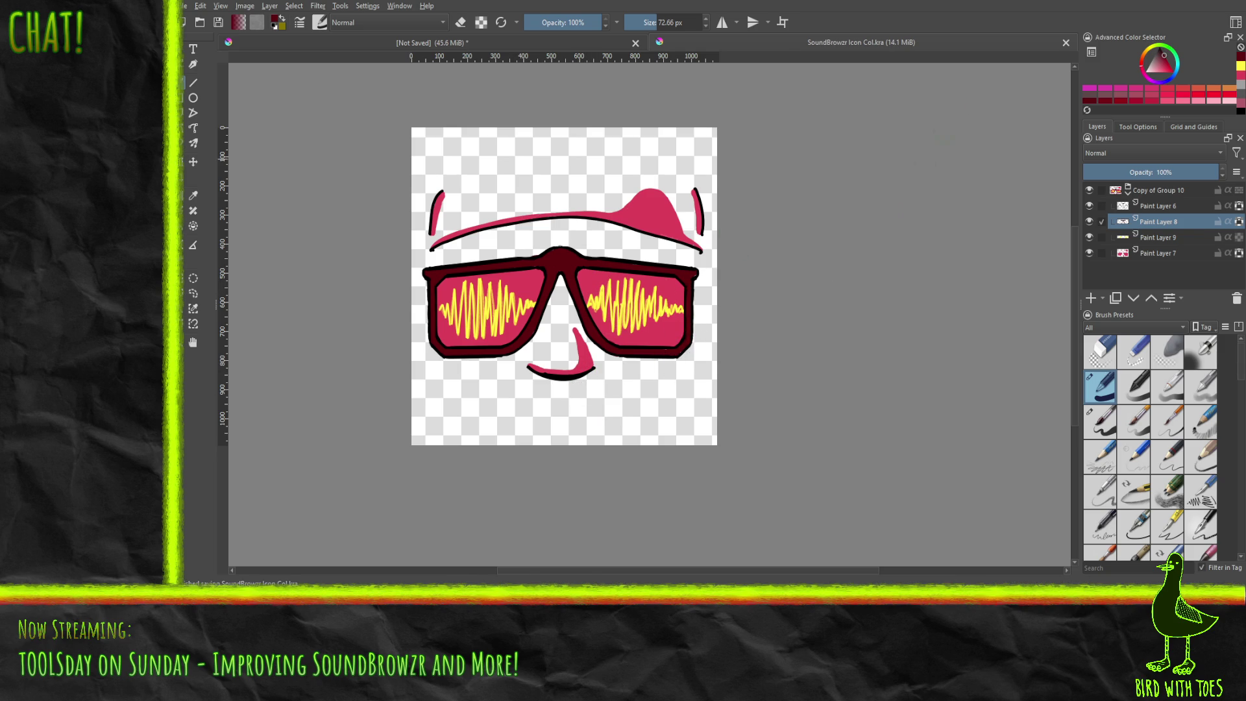
Step: Add a new paint layer at the bottom and paint light pink behind the face's upper left
left_click(1197, 98)
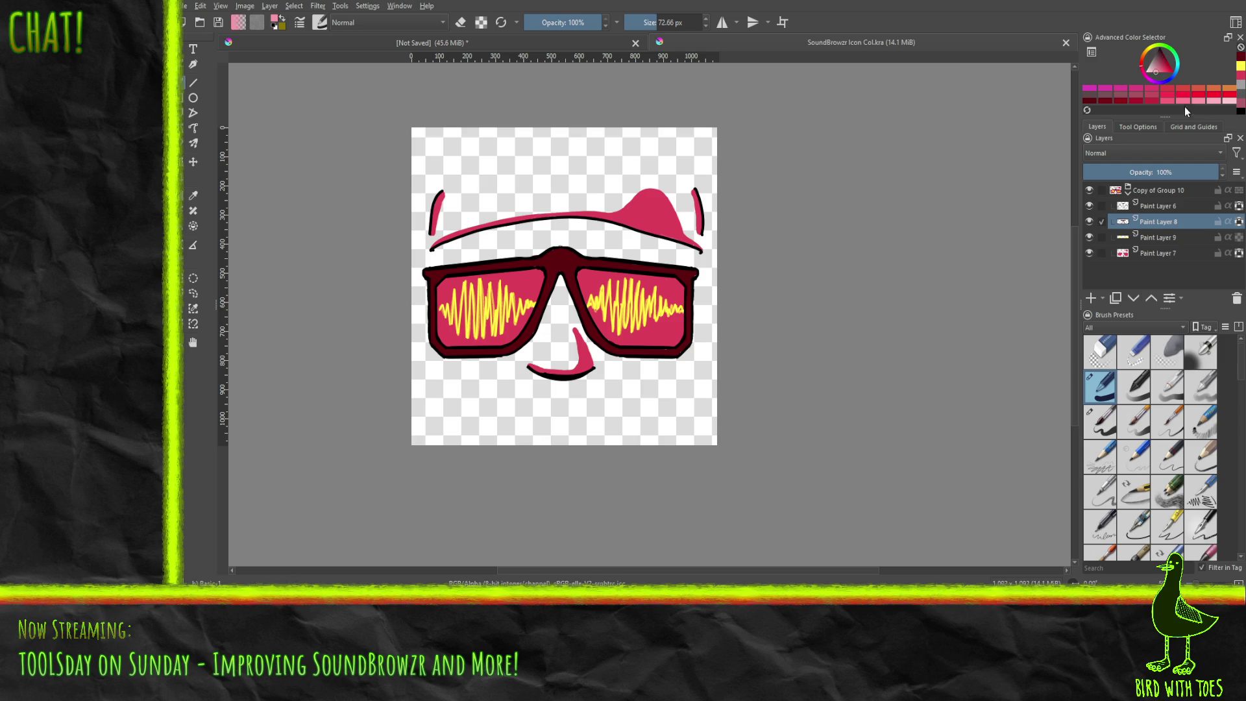
left_click(434, 232)
left_click(1142, 253)
left_click(1092, 299)
left_click_drag(1145, 254, 1150, 279)
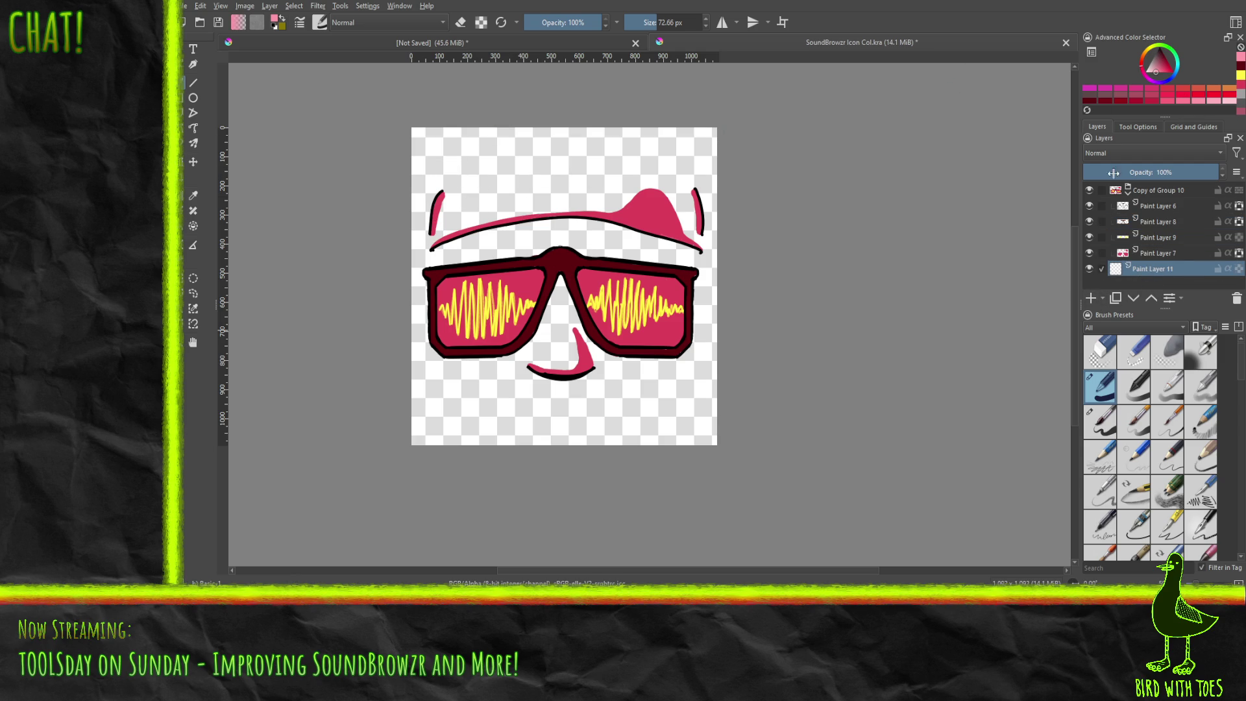
mouse_move(427, 188)
left_mouse_down()
mouse_move(454, 168)
mouse_move(422, 256)
mouse_move(468, 194)
mouse_move(454, 214)
left_mouse_up()
key("ctrl+z")
mouse_move(432, 162)
left_mouse_down()
mouse_move(460, 145)
mouse_move(438, 201)
mouse_move(470, 234)
mouse_move(505, 175)
mouse_move(428, 304)
mouse_move(486, 240)
mouse_move(430, 344)
mouse_move(548, 175)
mouse_move(531, 190)
mouse_move(536, 236)
mouse_move(452, 374)
mouse_move(531, 268)
mouse_move(487, 383)
mouse_move(553, 296)
mouse_move(467, 415)
mouse_move(505, 415)
mouse_move(610, 317)
mouse_move(633, 331)
mouse_move(559, 422)
mouse_move(672, 262)
mouse_move(662, 240)
mouse_move(613, 233)
mouse_move(607, 195)
mouse_move(580, 188)
mouse_move(645, 214)
mouse_move(616, 268)
mouse_move(689, 207)
mouse_move(667, 264)
mouse_move(702, 223)
mouse_move(657, 295)
mouse_move(681, 271)
mouse_move(679, 327)
mouse_move(698, 328)
mouse_move(650, 407)
mouse_move(691, 353)
mouse_move(687, 374)
mouse_move(662, 311)
left_mouse_up()
Step: Paint pink behind the nose, mouth, right edge and ears, then shift the colour toward magenta-purple
mouse_move(589, 373)
left_mouse_down()
mouse_move(570, 393)
mouse_move(618, 401)
left_mouse_up()
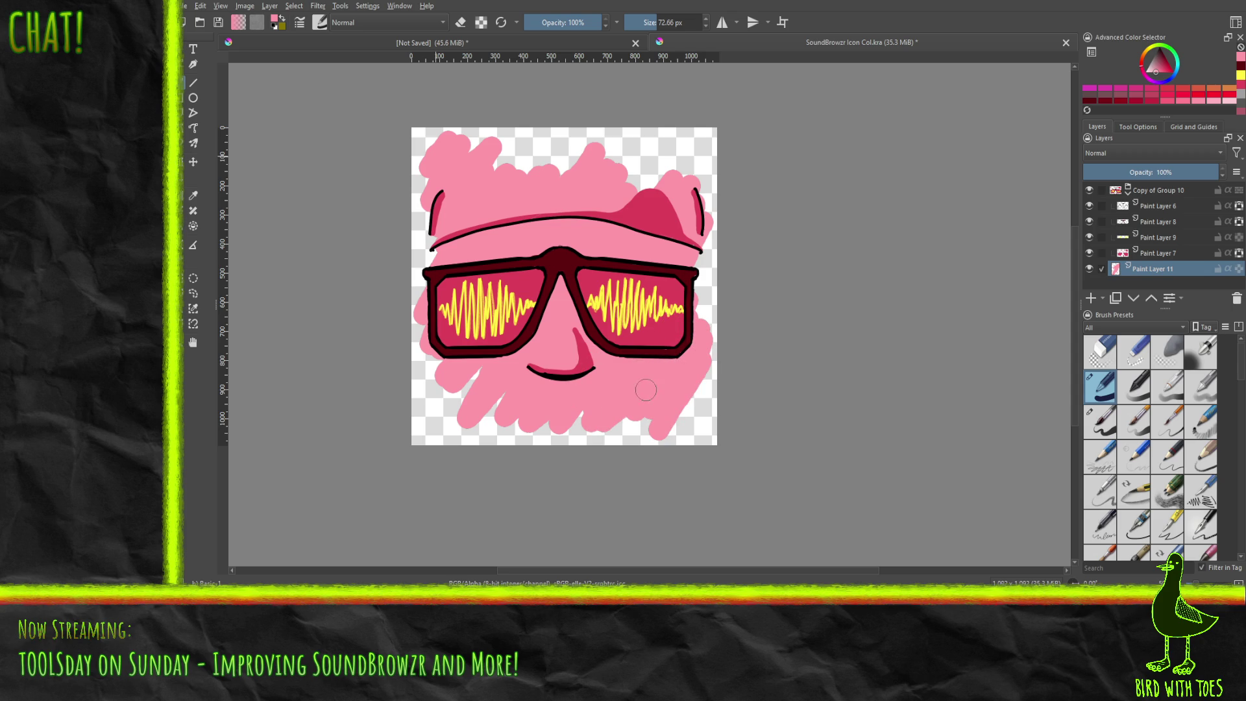
left_click_drag(687, 298, 686, 167)
mouse_move(641, 208)
left_mouse_down()
mouse_move(616, 191)
mouse_move(681, 153)
mouse_move(536, 161)
mouse_move(480, 187)
mouse_move(428, 242)
left_mouse_up()
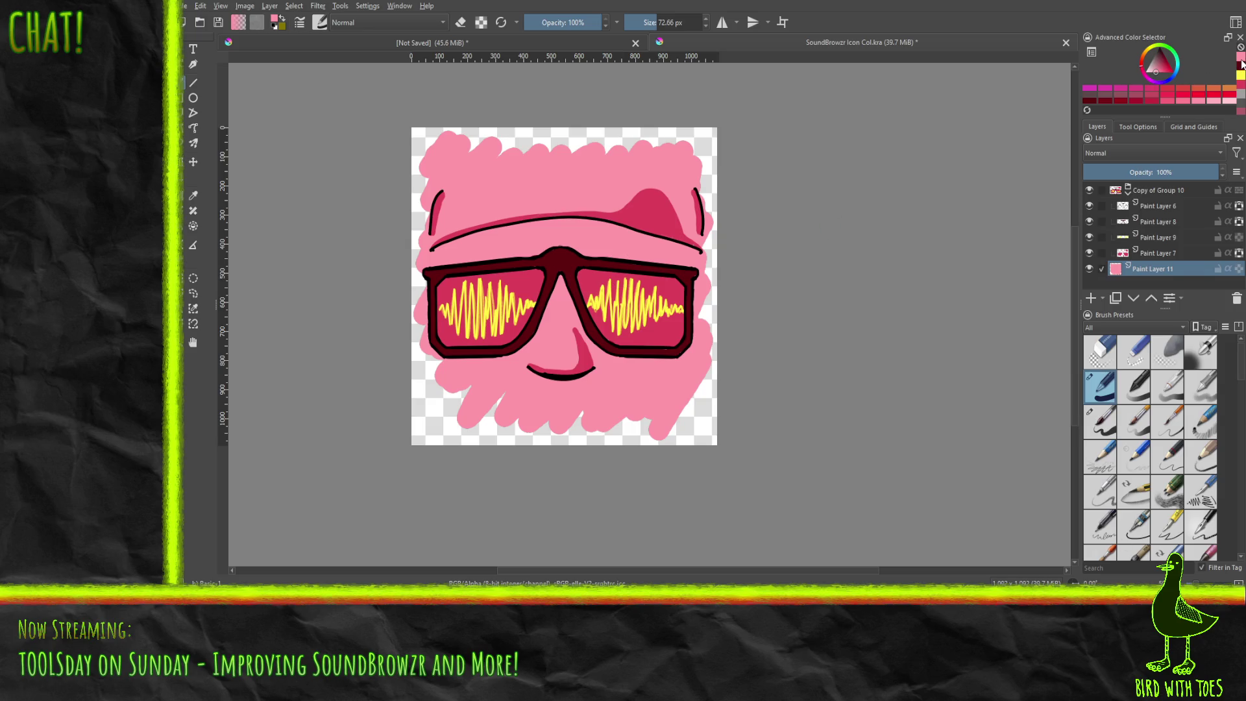
left_click(1163, 67)
mouse_move(1162, 67)
left_mouse_down()
mouse_move(1153, 75)
mouse_move(1168, 84)
left_mouse_up()
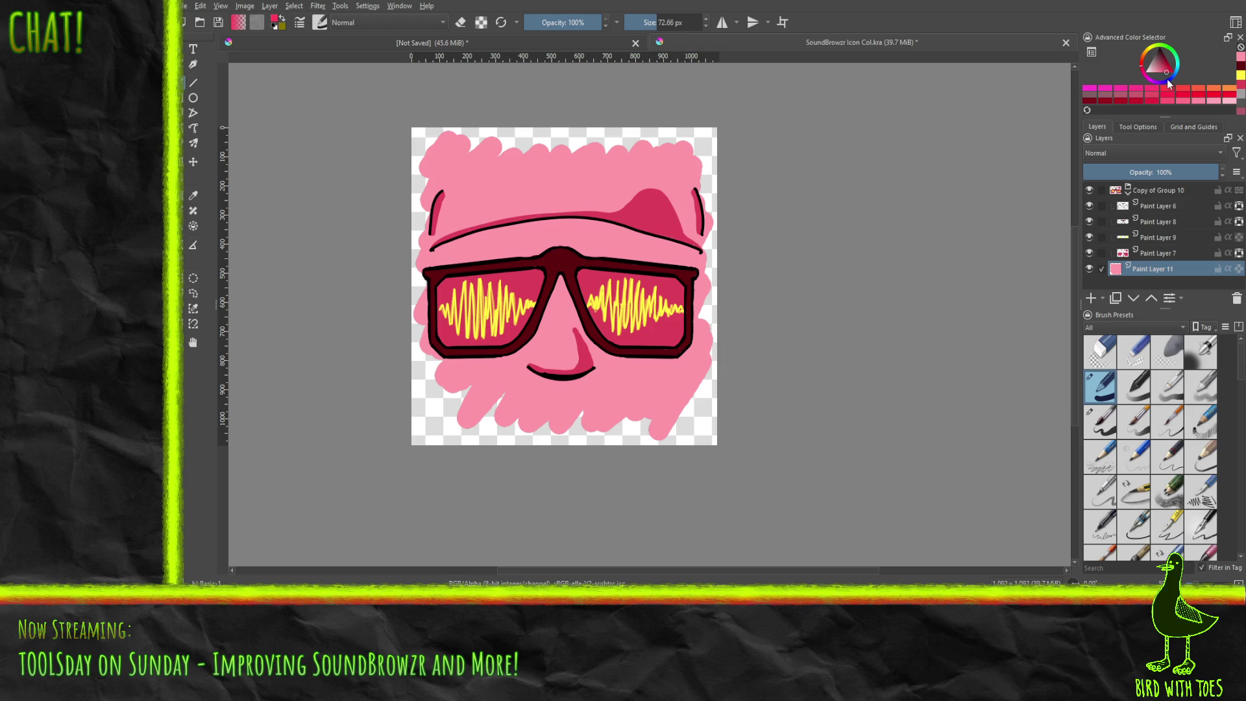
left_click(1145, 79)
left_click_drag(1145, 79, 1148, 82)
Step: With the Fill tool, try magenta and orange backgrounds and lower layer opacity, undoing each
left_click(193, 209)
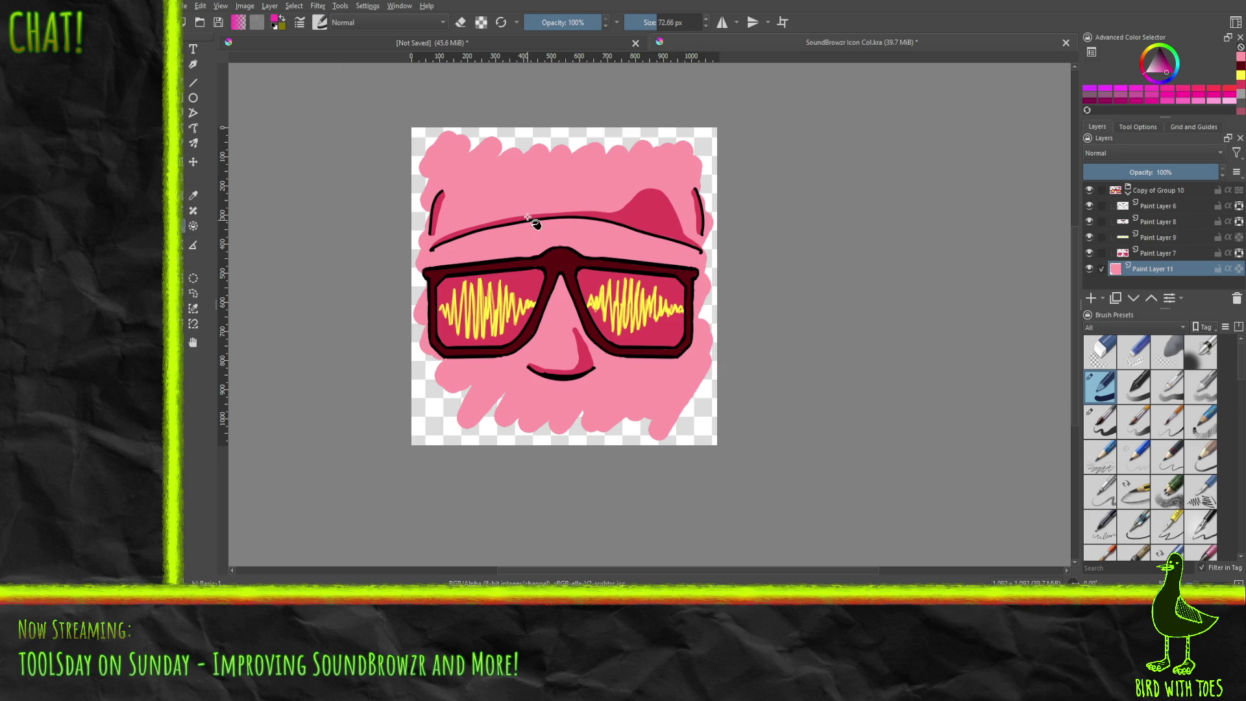
left_click(522, 190)
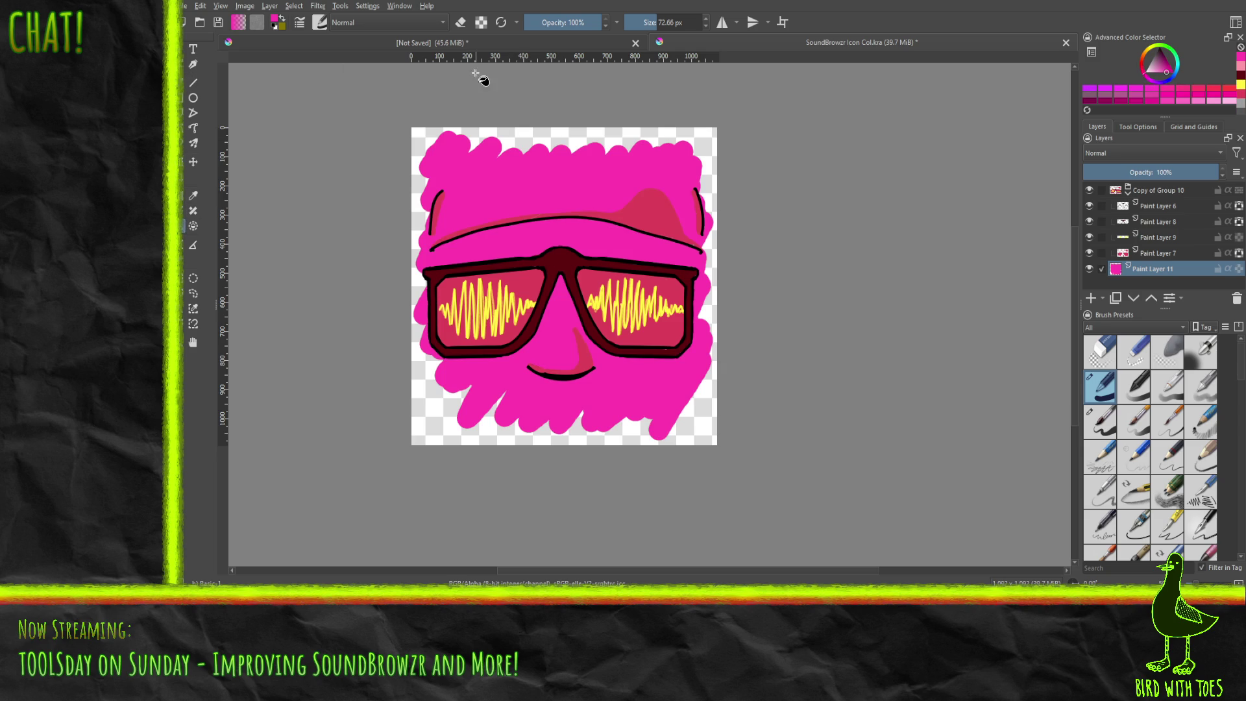
key("ctrl+z")
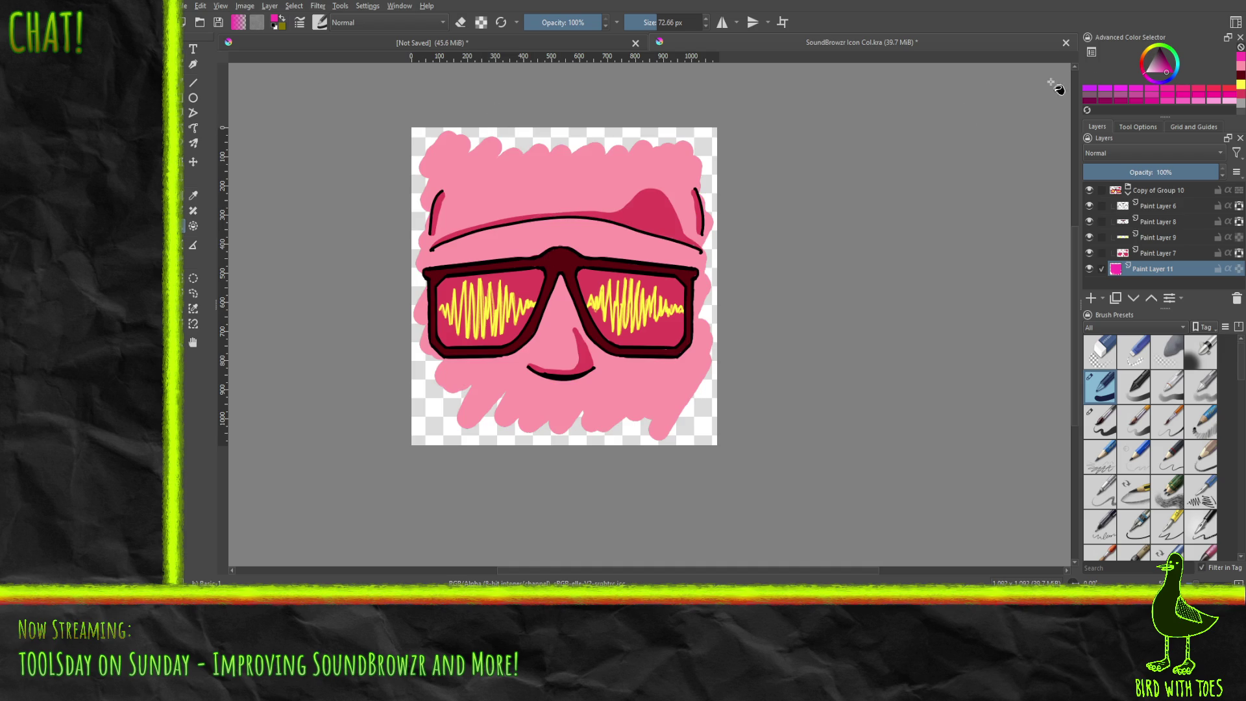
left_click(1142, 59)
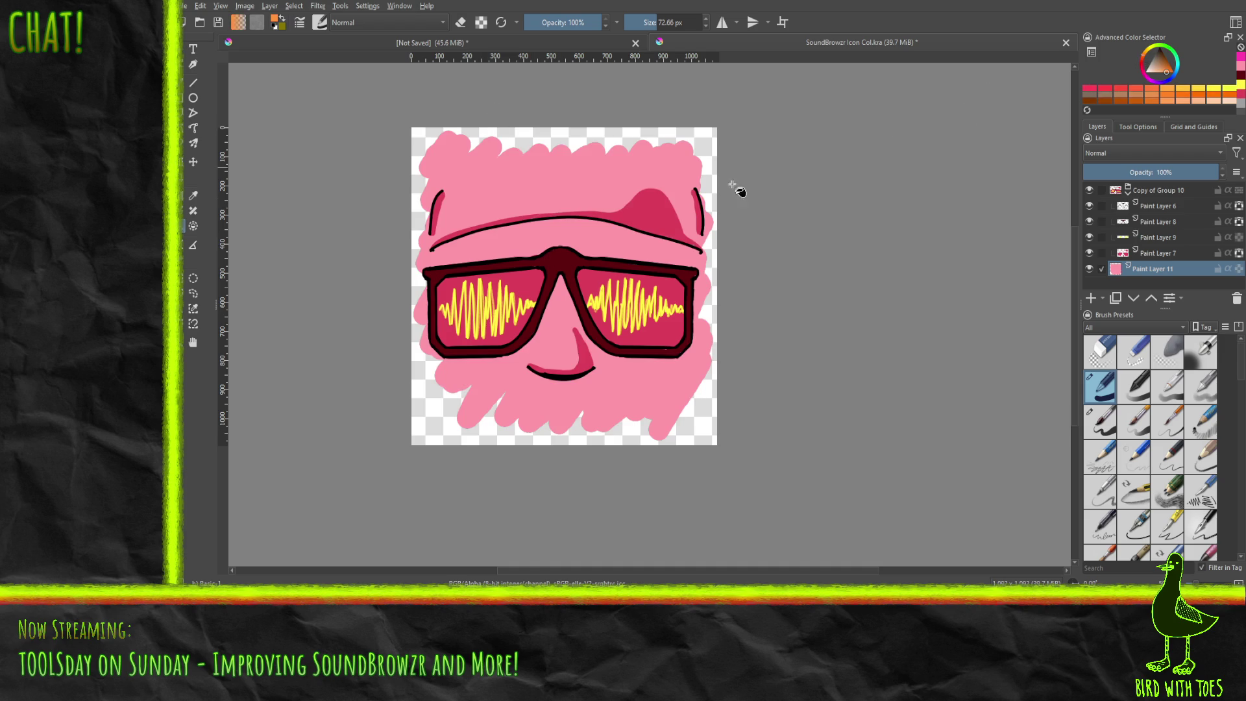
left_click(571, 180)
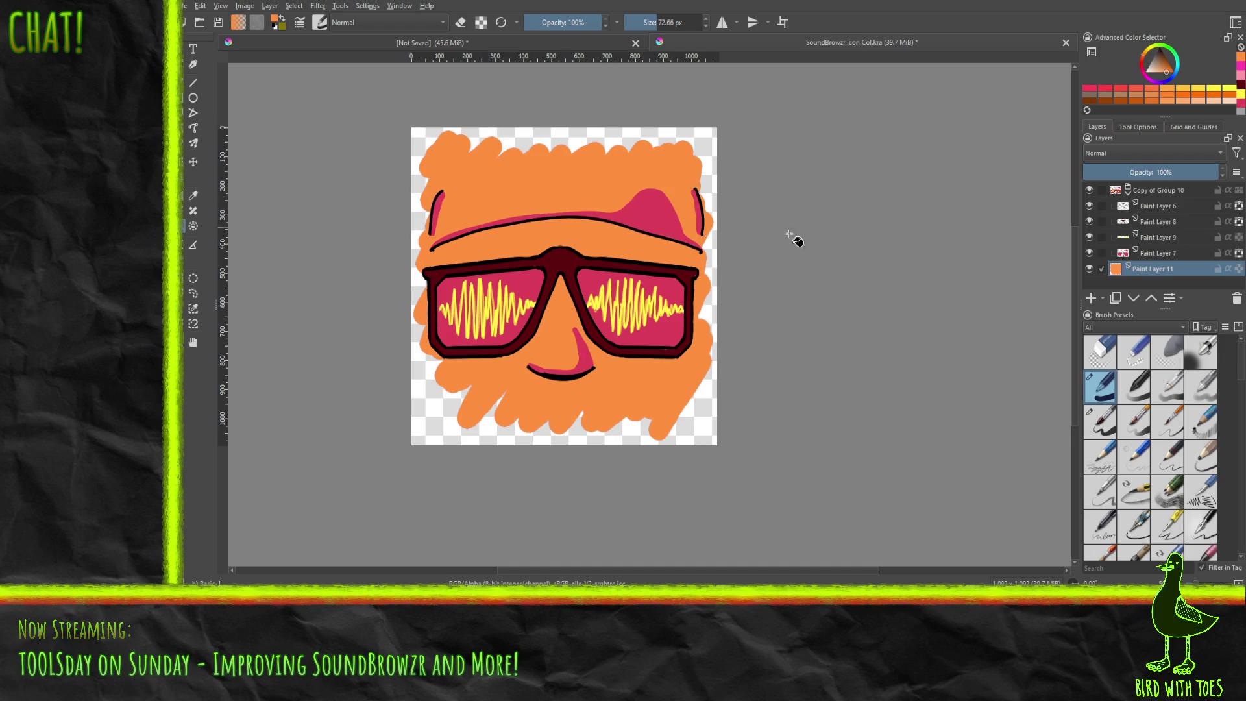
key("ctrl+z")
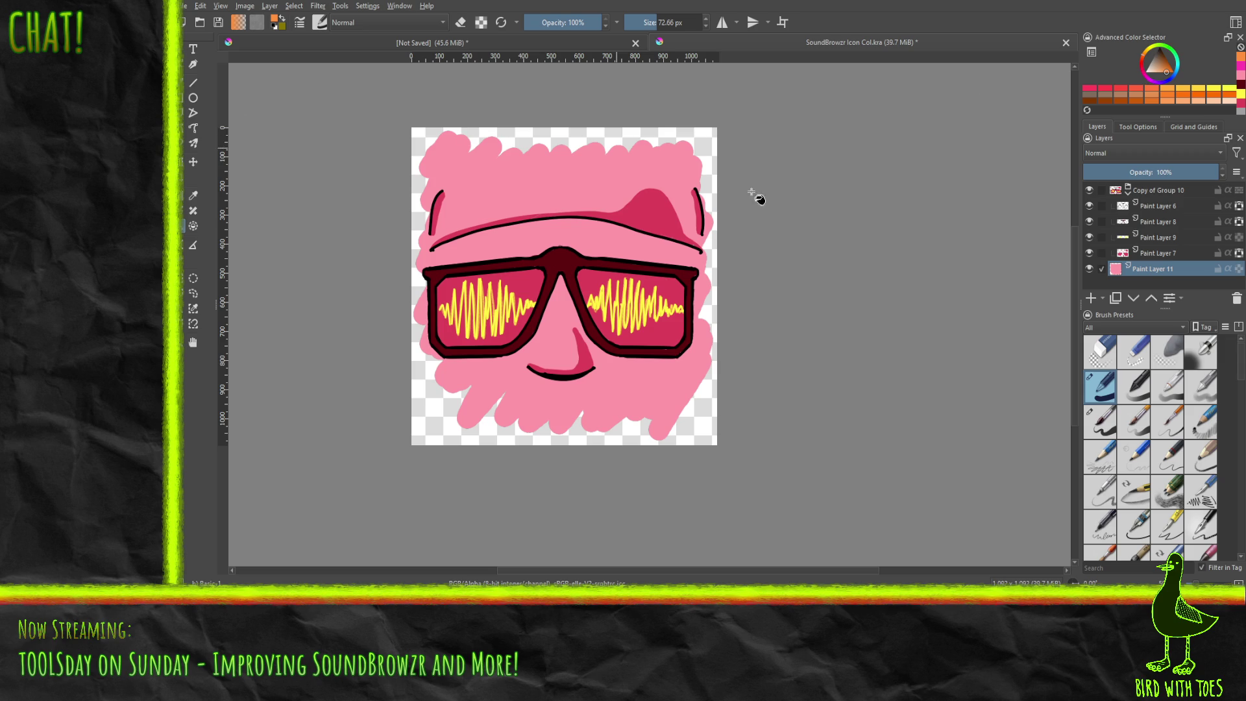
left_click(1241, 75)
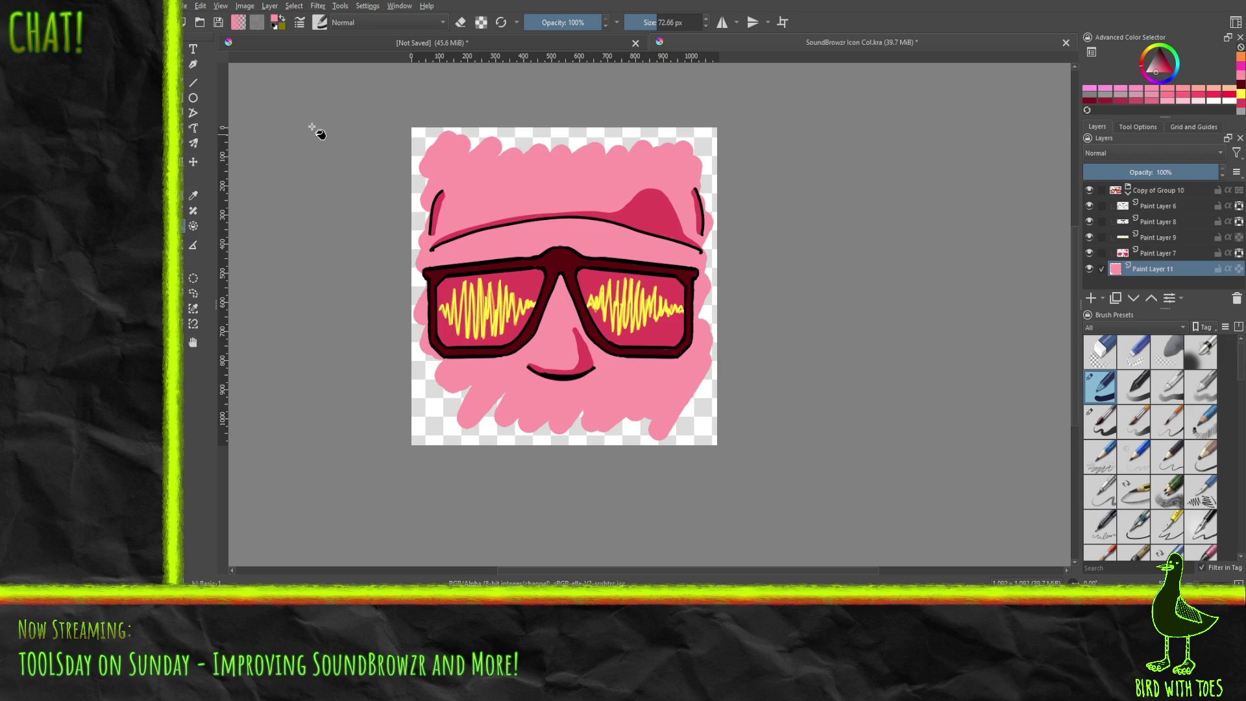
left_click_drag(1189, 168, 1143, 174)
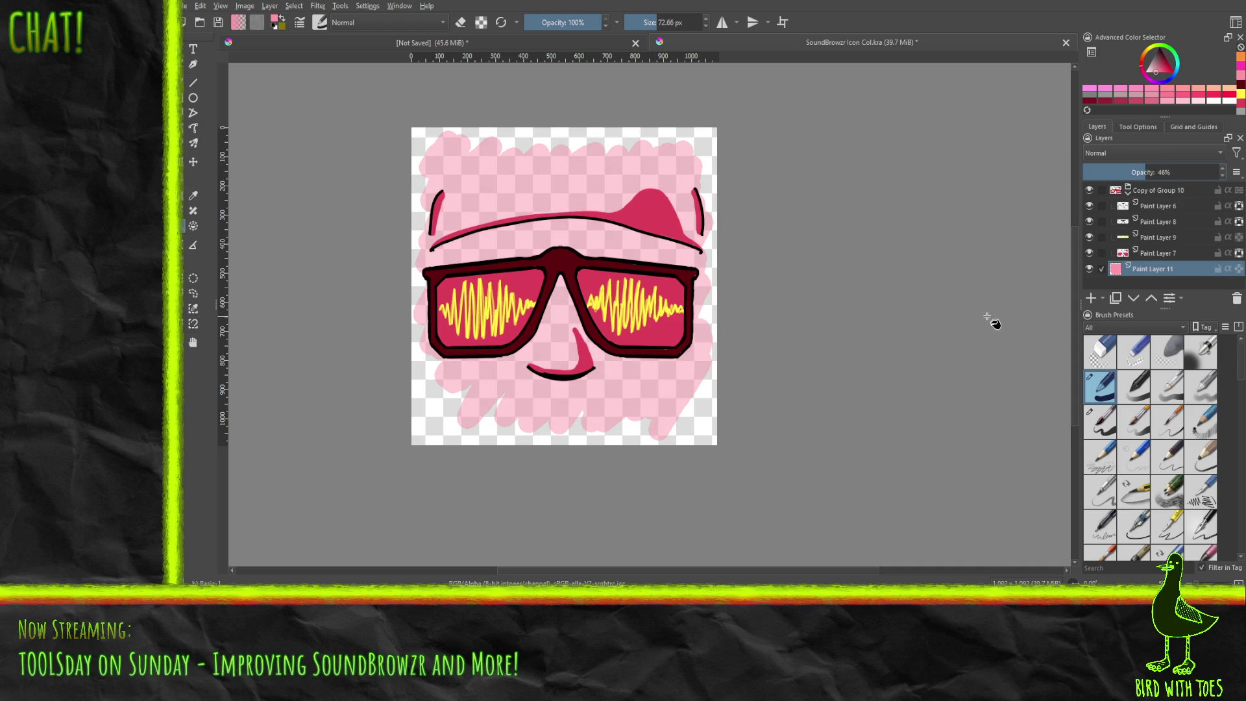
key("ctrl+z")
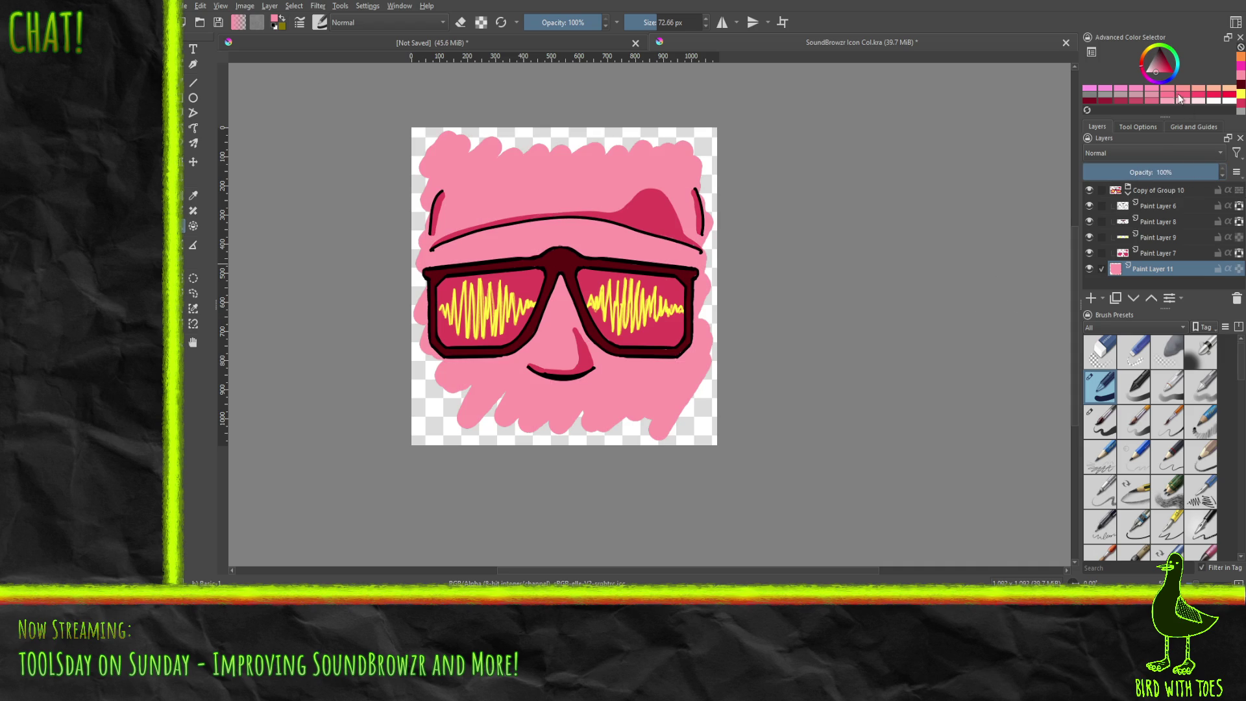
Step: Fill the face background mint cyan, then delete the coloured background layer
left_click(1175, 72)
left_click(1180, 73)
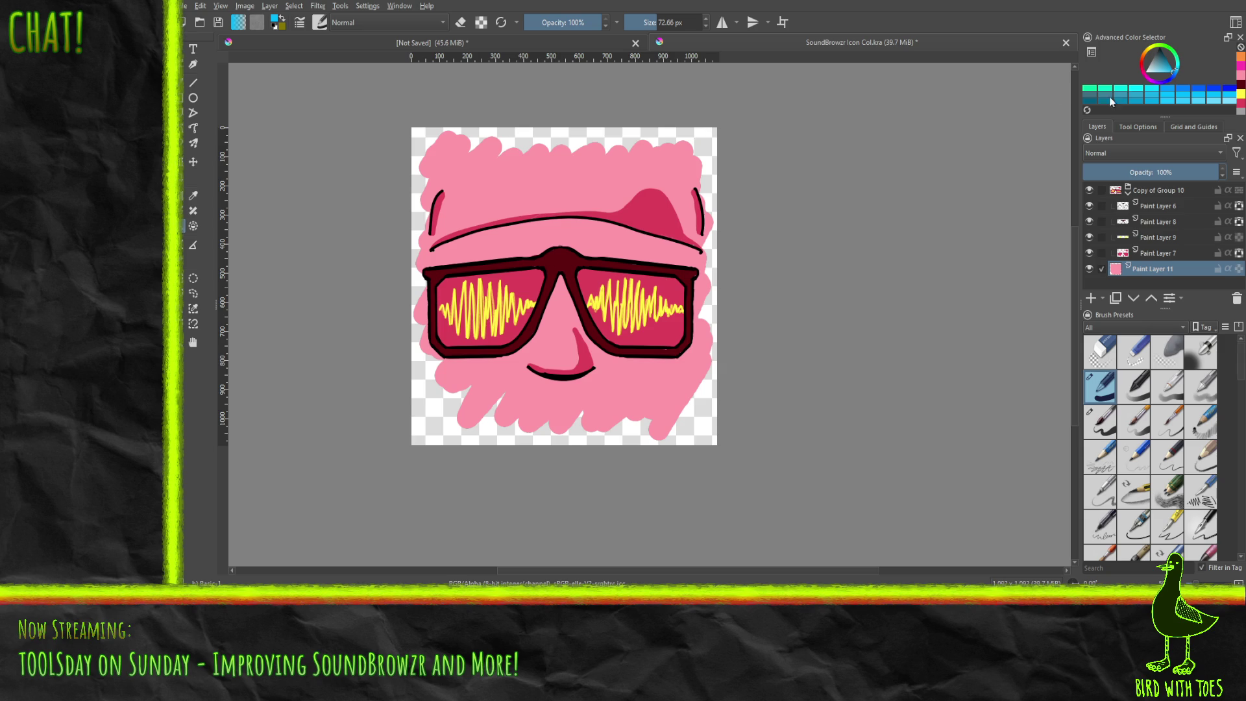
left_click_drag(1177, 70, 1155, 78)
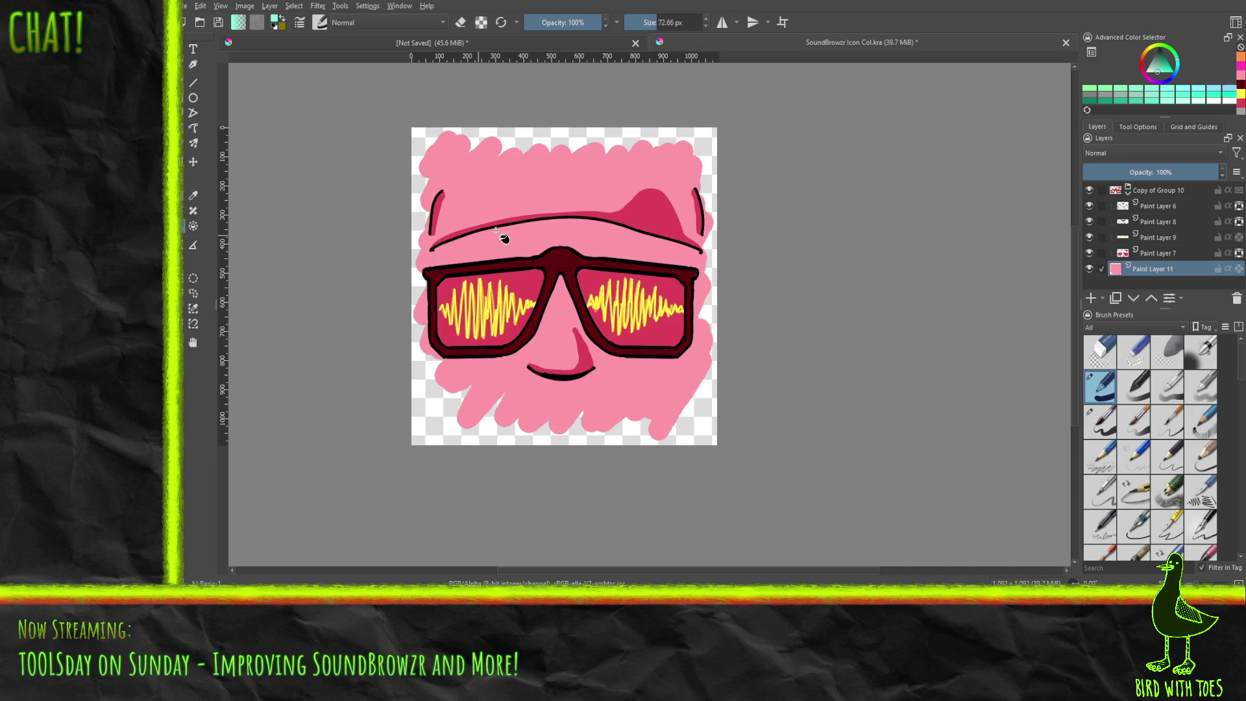
left_click(525, 193)
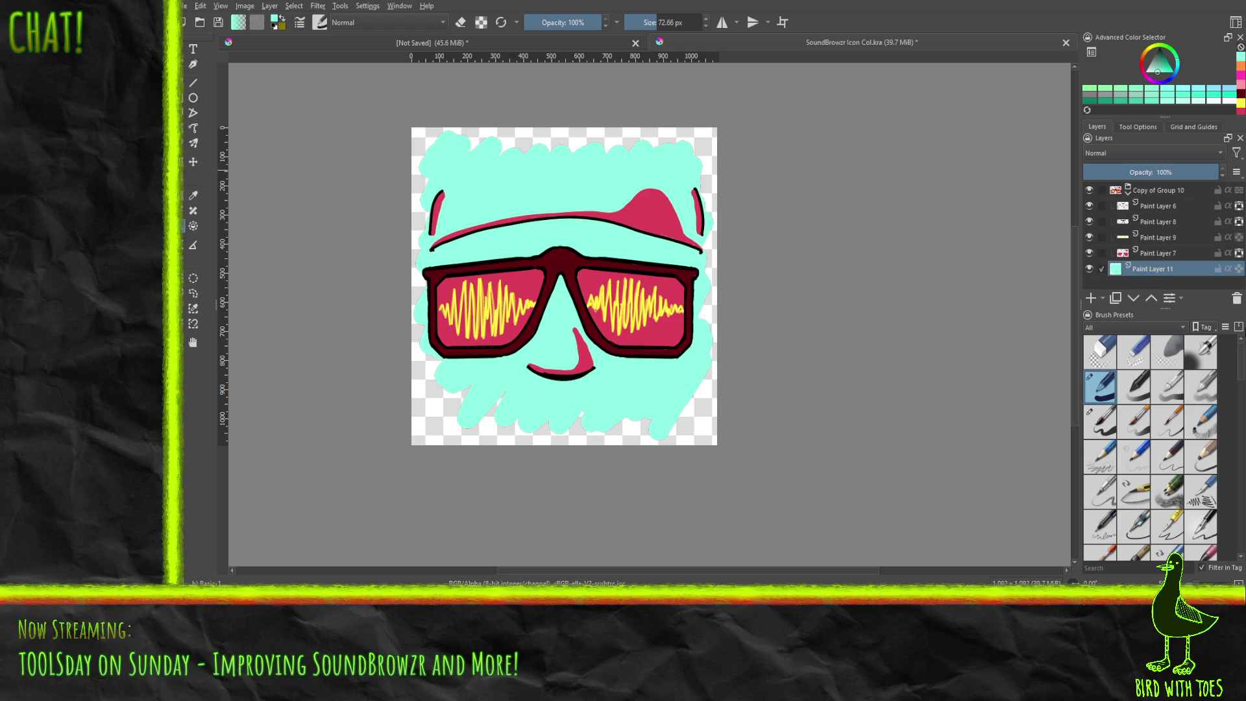
left_click(1236, 298)
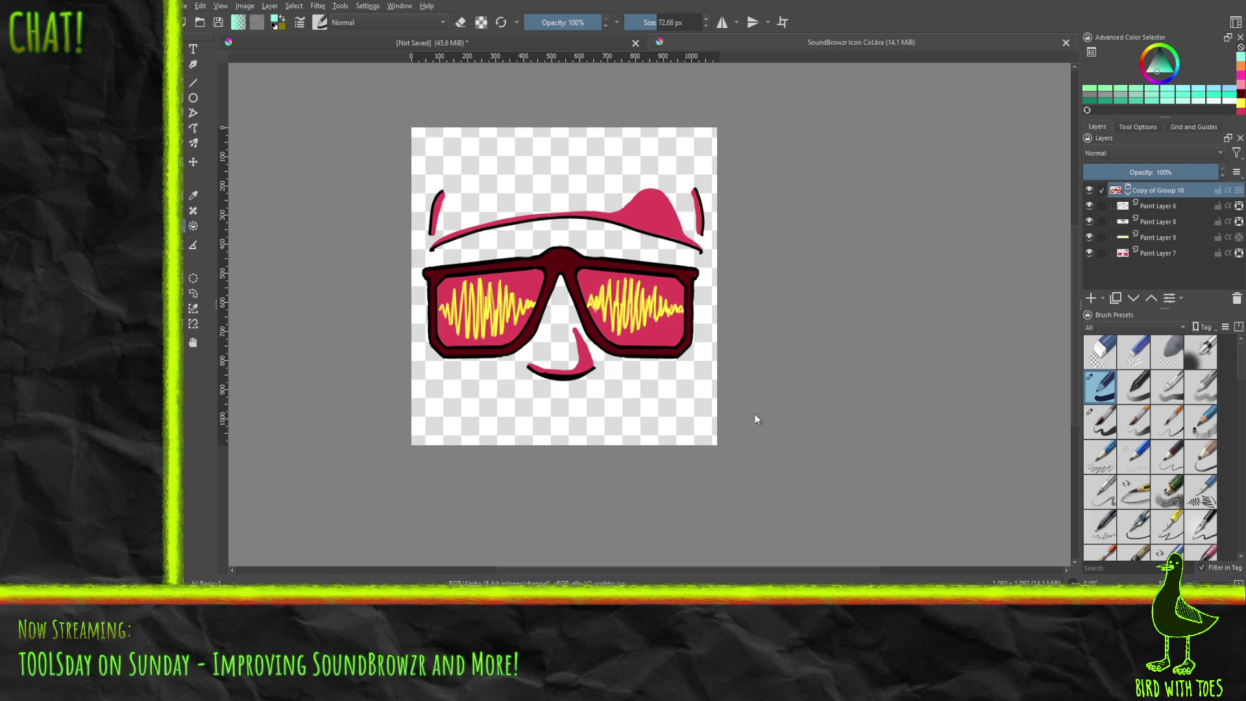
Step: Scroll up over the 256 × 256 px icon after scaling it
scroll(597, 312, "up", 5)
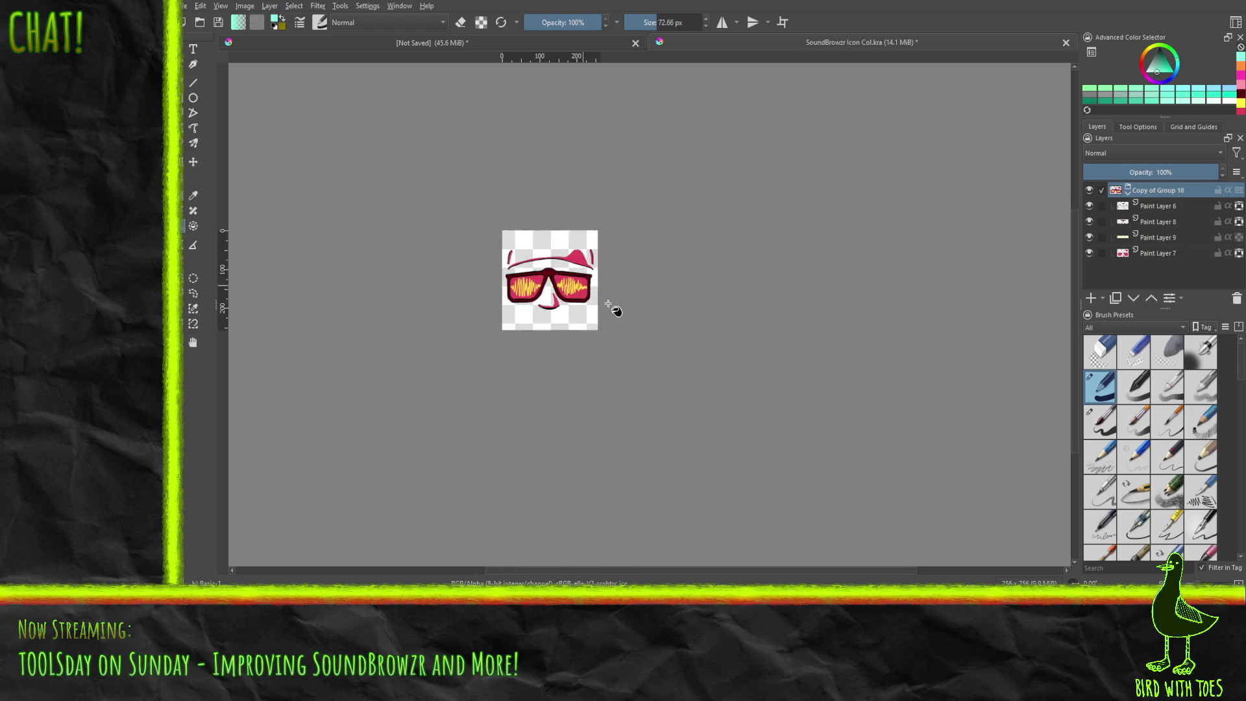
left_click_drag(480, 264, 529, 312)
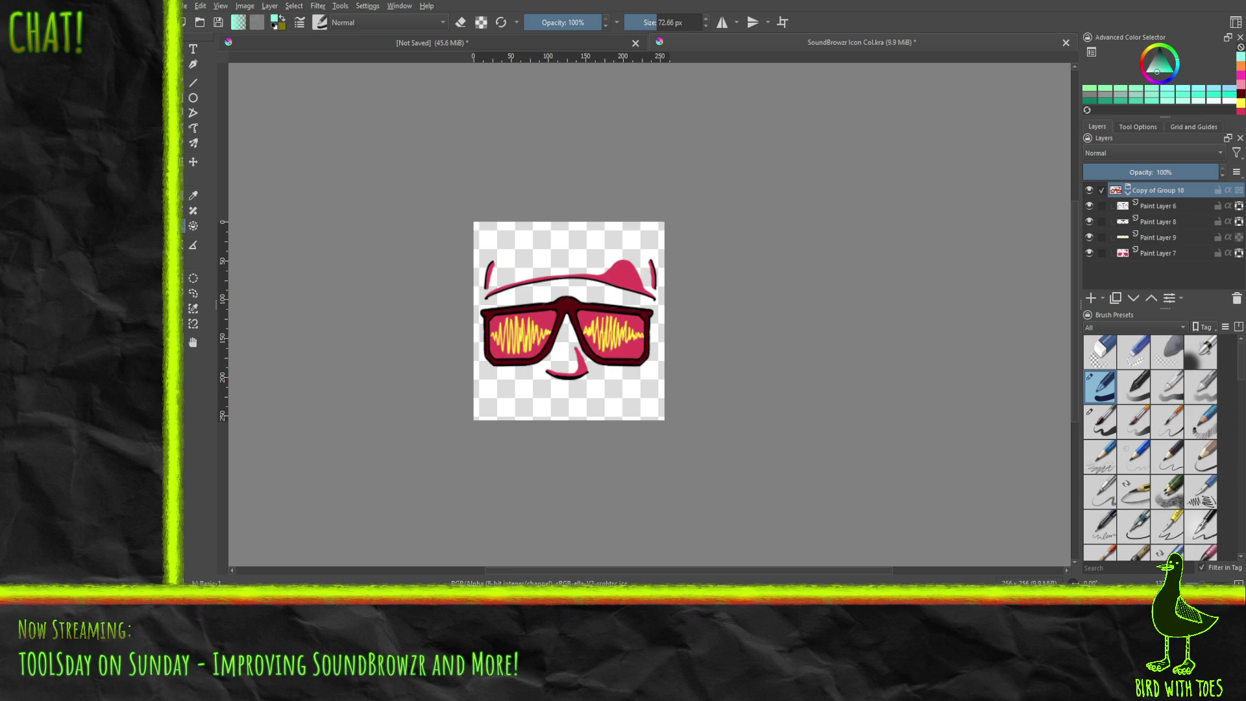
left_click(891, 603)
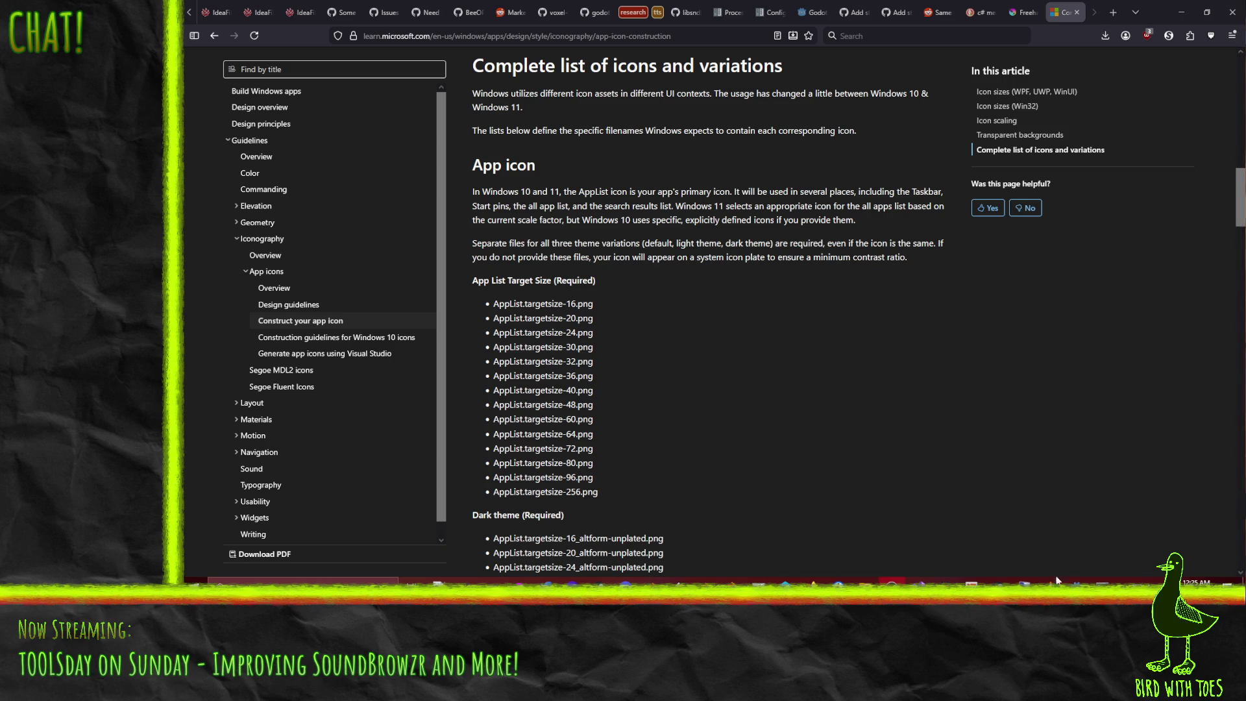
Step: In Godot, inspect the icon.svg and res:// context menus, then switch to File Explorer
left_click(1082, 604)
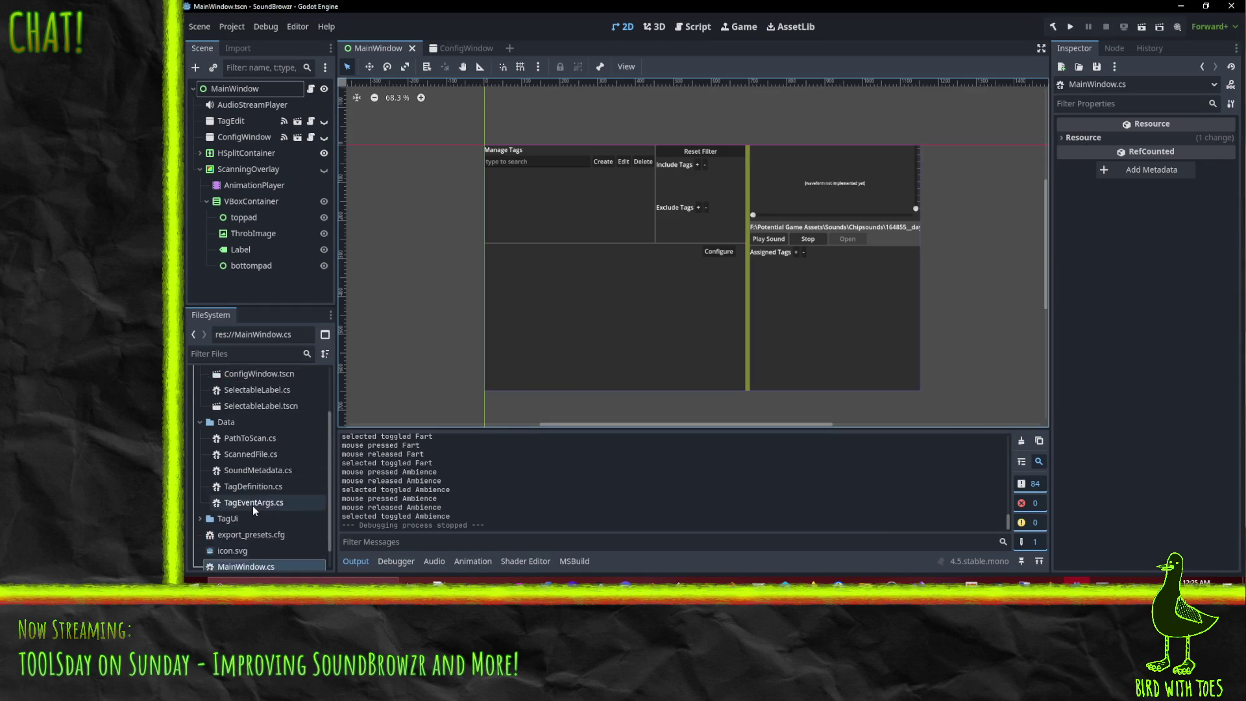
right_click(218, 525)
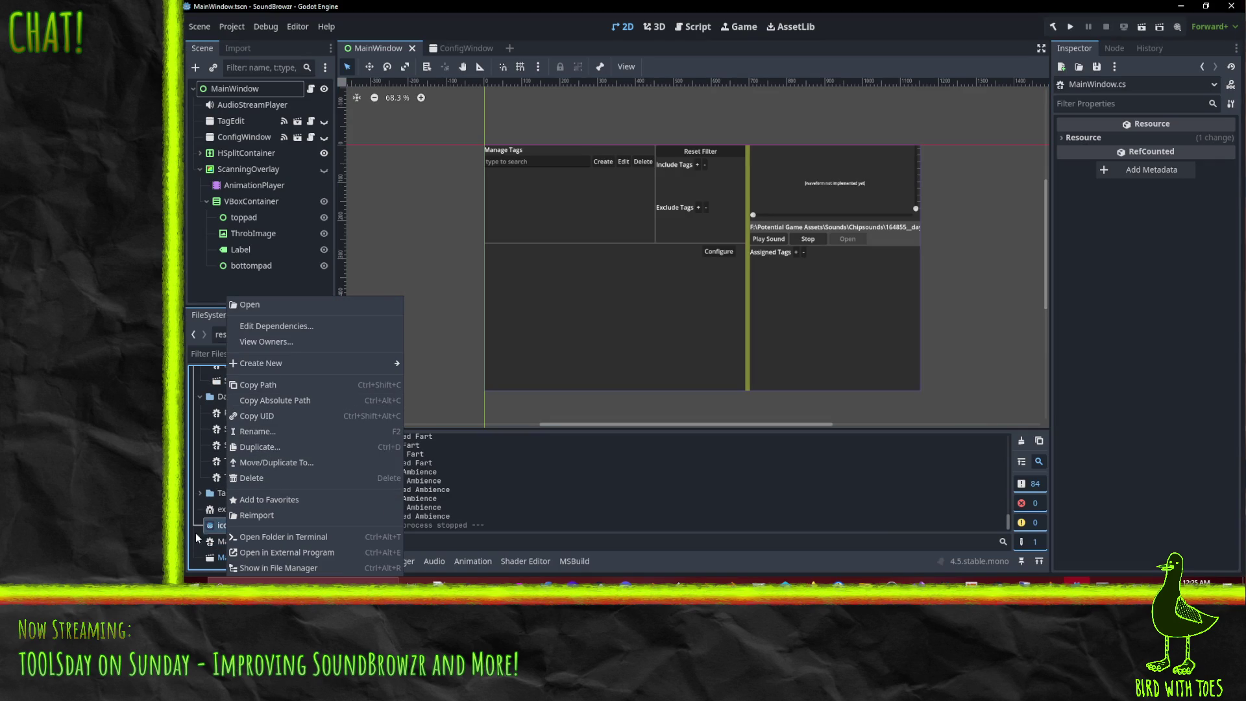
left_click(211, 526)
scroll(214, 454, "up", 5)
left_click(218, 391)
right_click(218, 391)
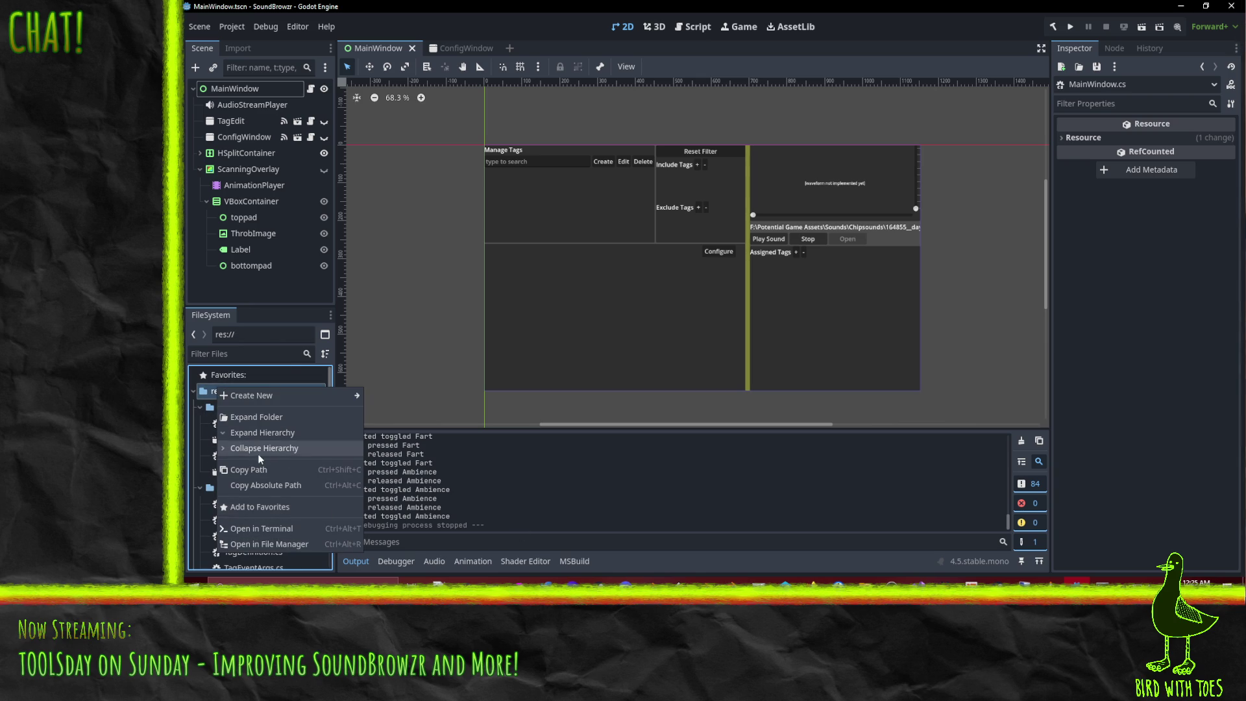
left_click(714, 543)
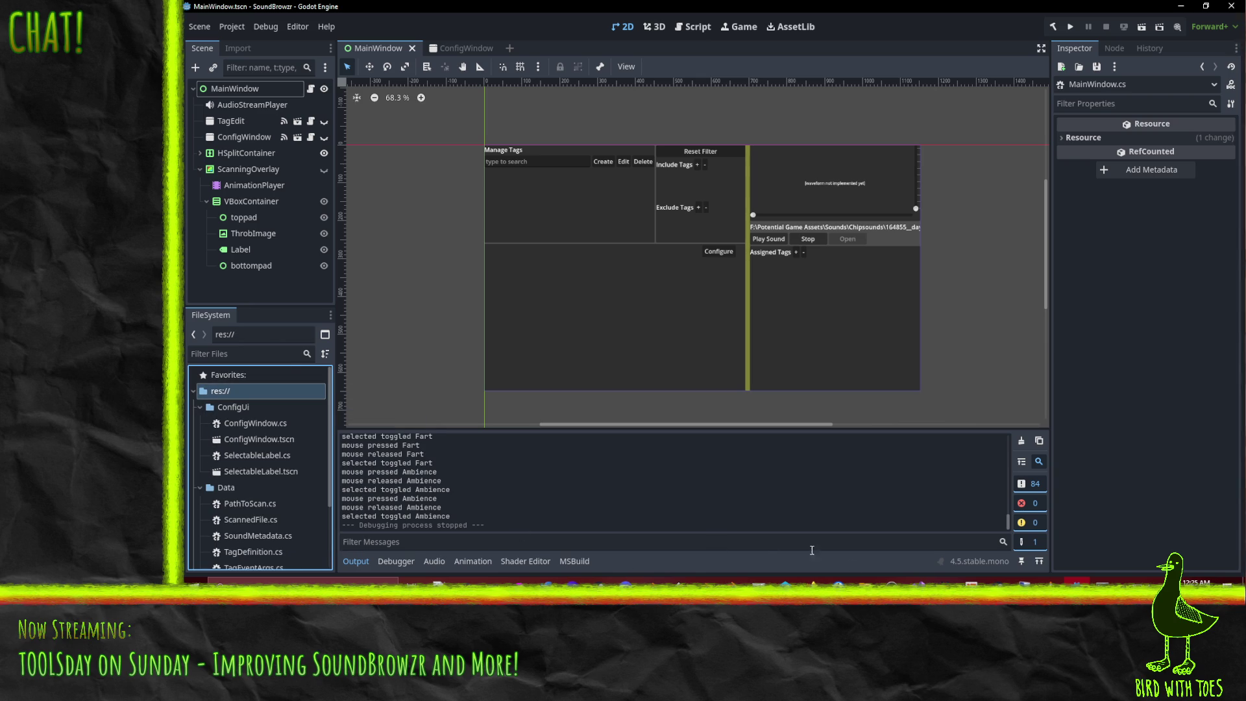
mouse_move(868, 603)
left_click(904, 539)
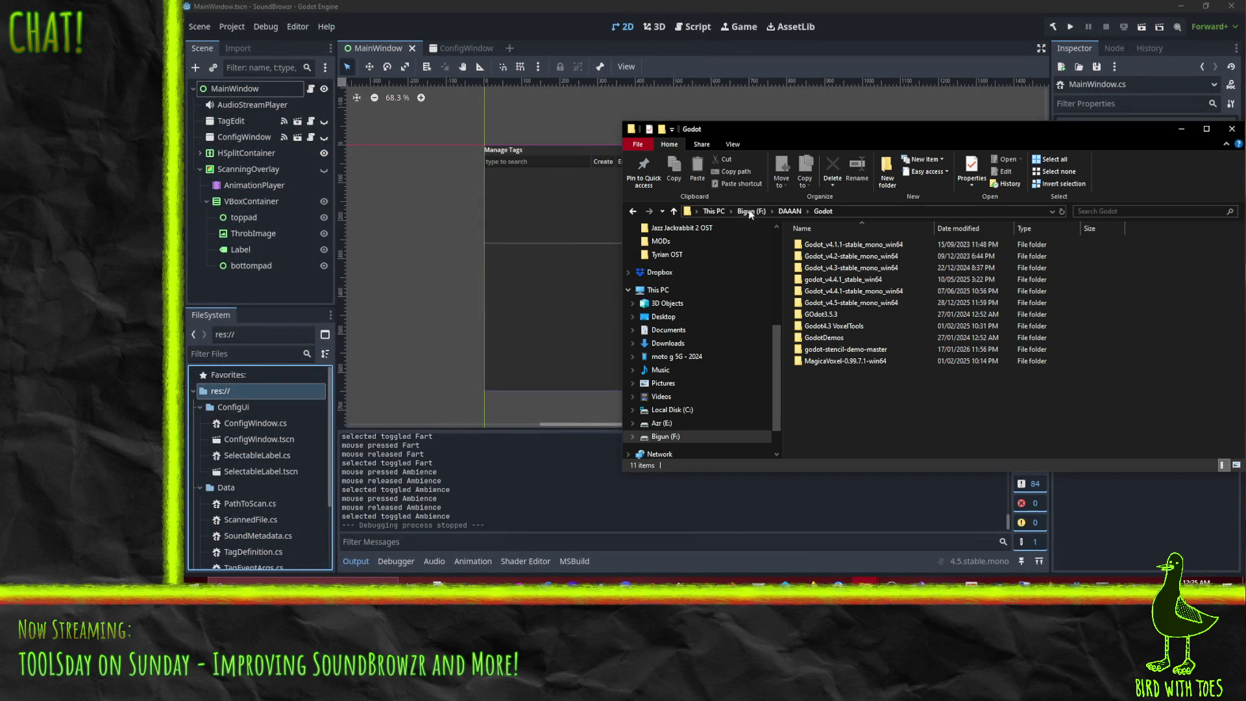
Step: Navigate the first Explorer window from Godot to DAAAN > Git > SoundBrowzr repository folder
left_click(789, 210)
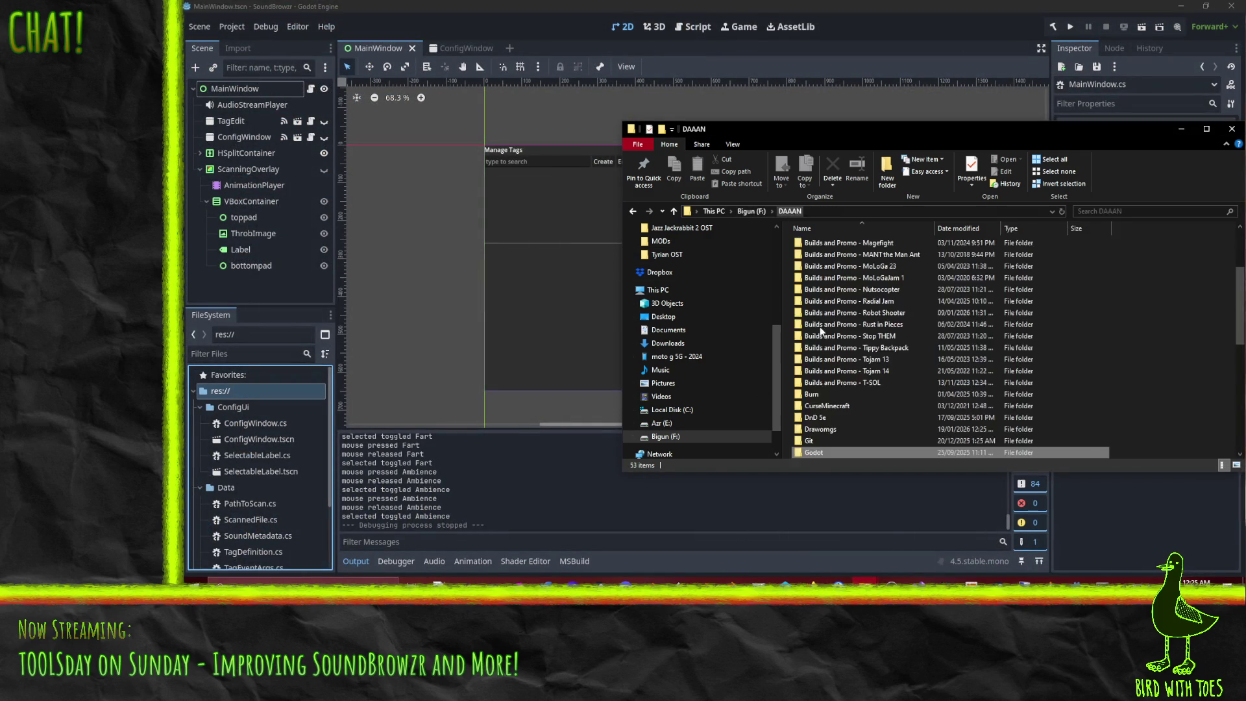
left_click(819, 383)
double_click(810, 441)
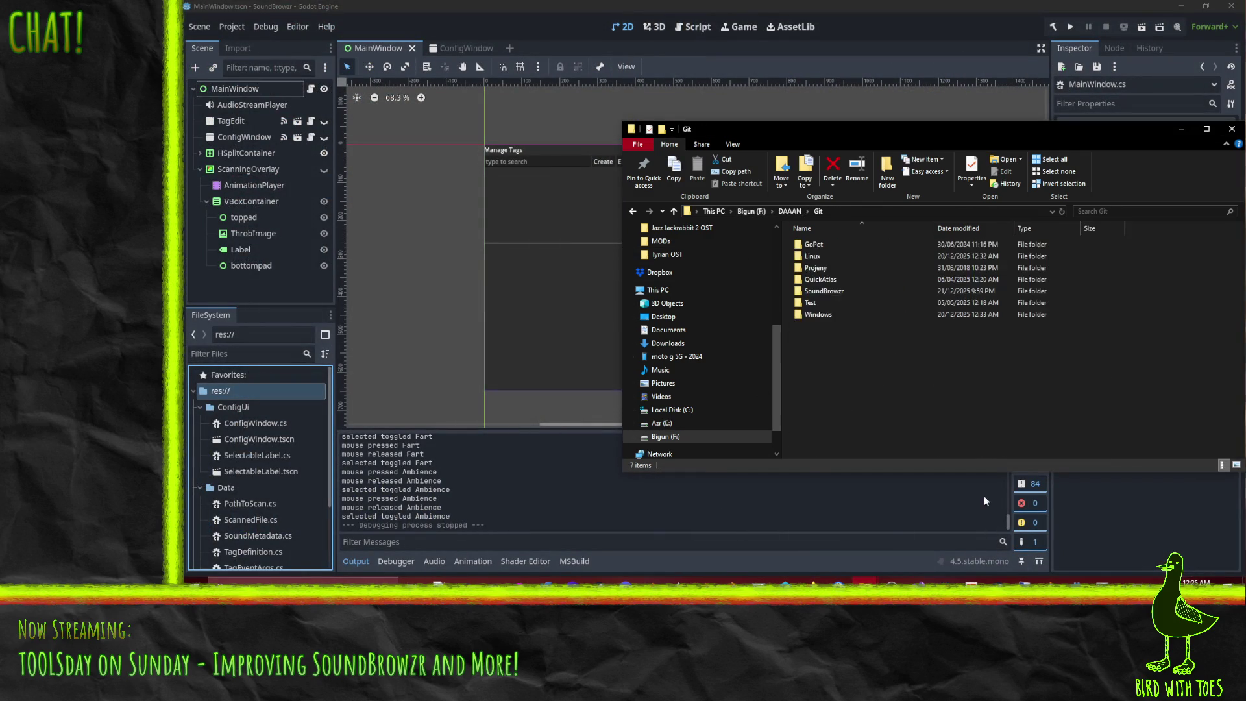
double_click(824, 291)
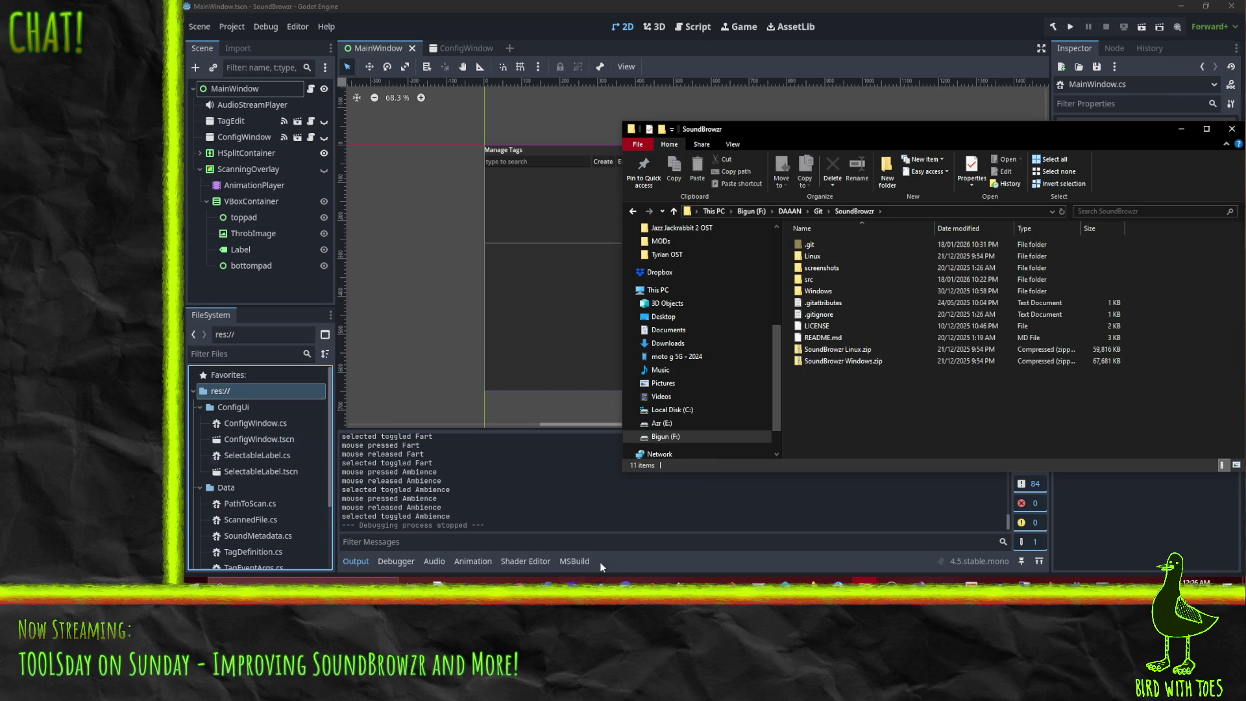
Step: In a second window, open Bigun (F:) > DAAAN > Drawomgs, pick SoundBrowzr Icon Col.png, then select src
left_click(856, 602)
left_click(856, 602)
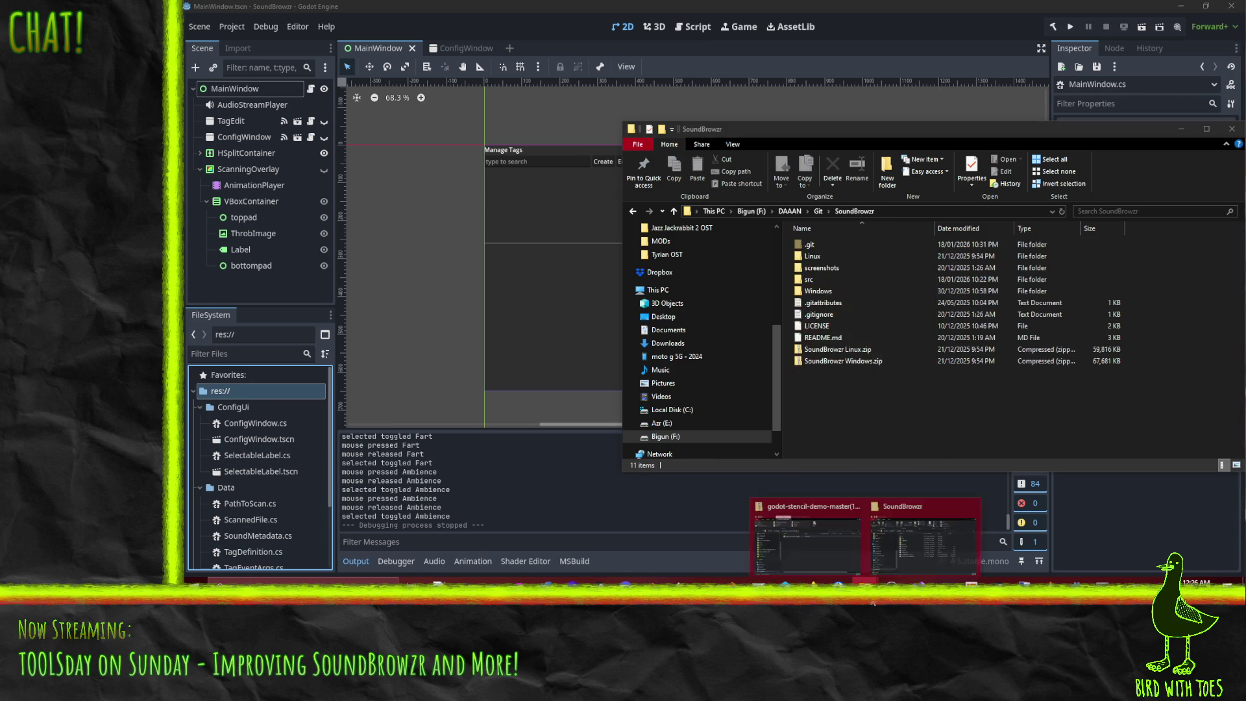
left_click(771, 533)
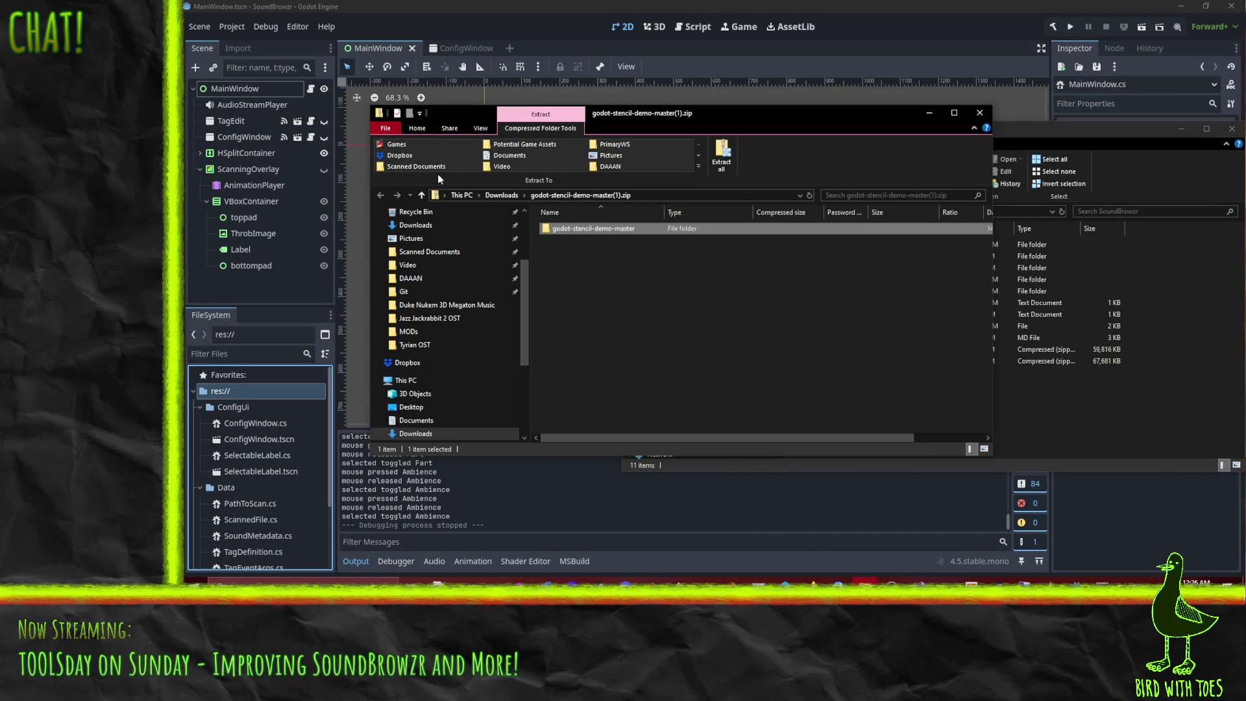
scroll(454, 407, "down", 3)
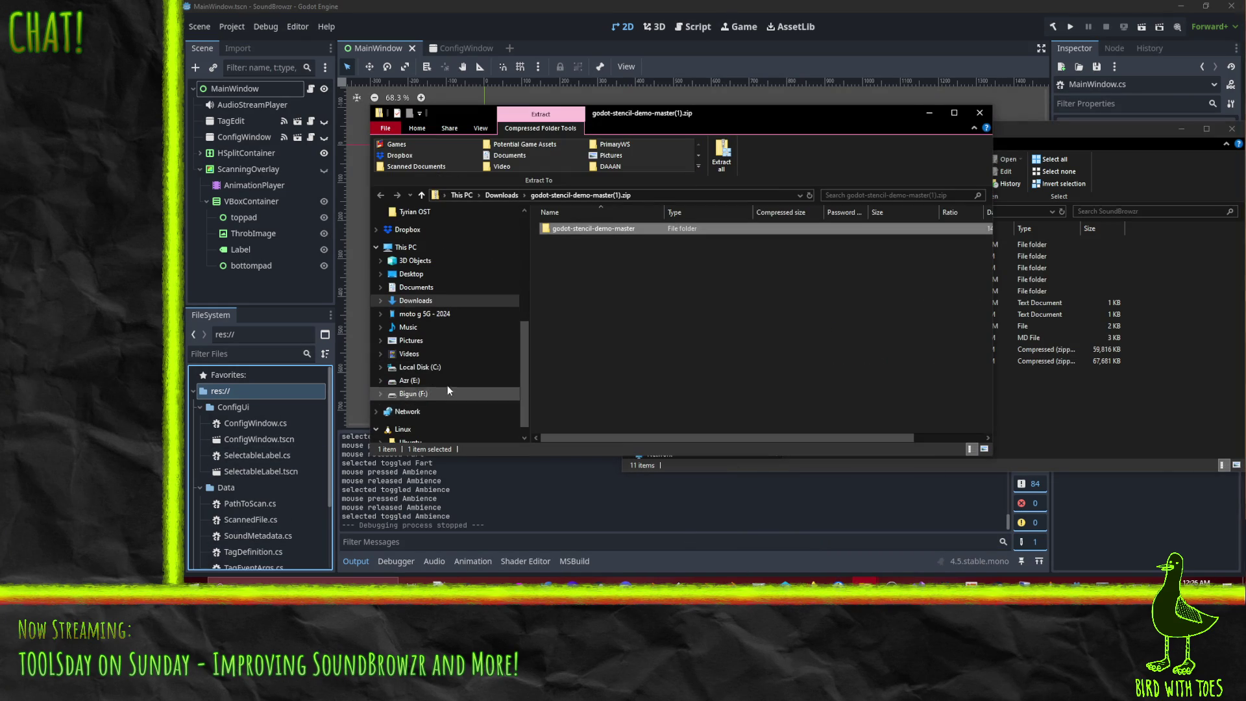
left_click(450, 391)
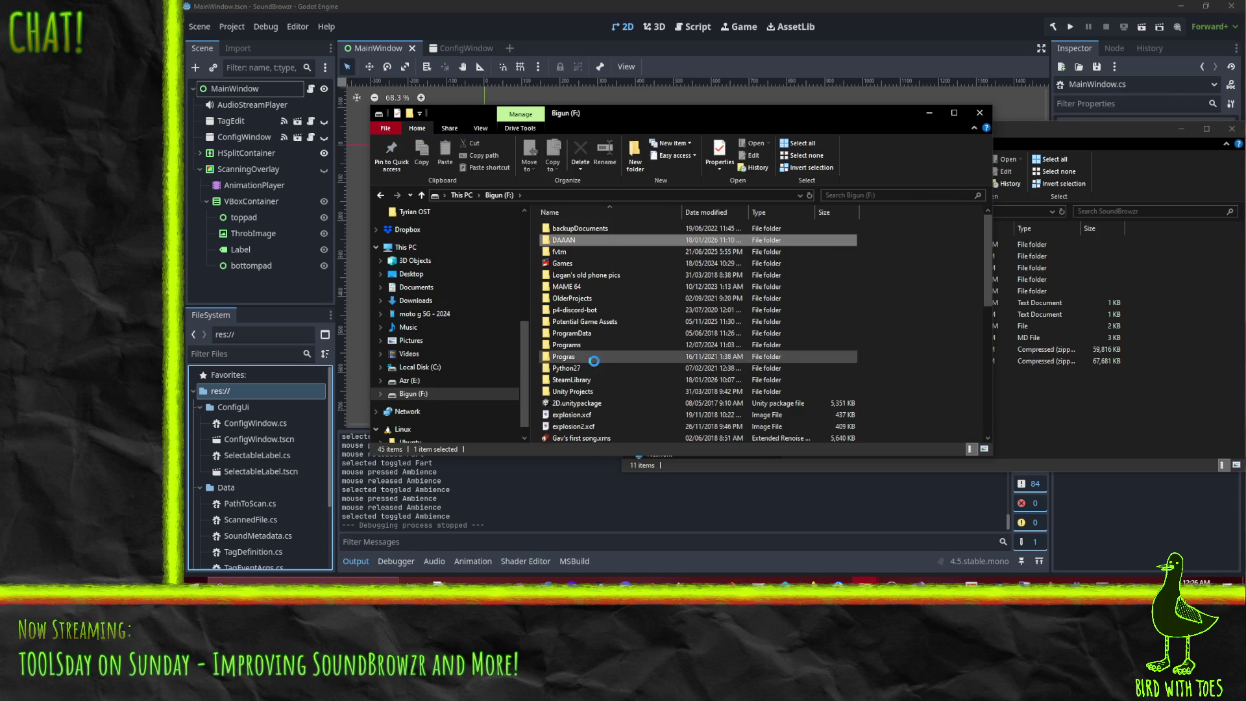
double_click(565, 240)
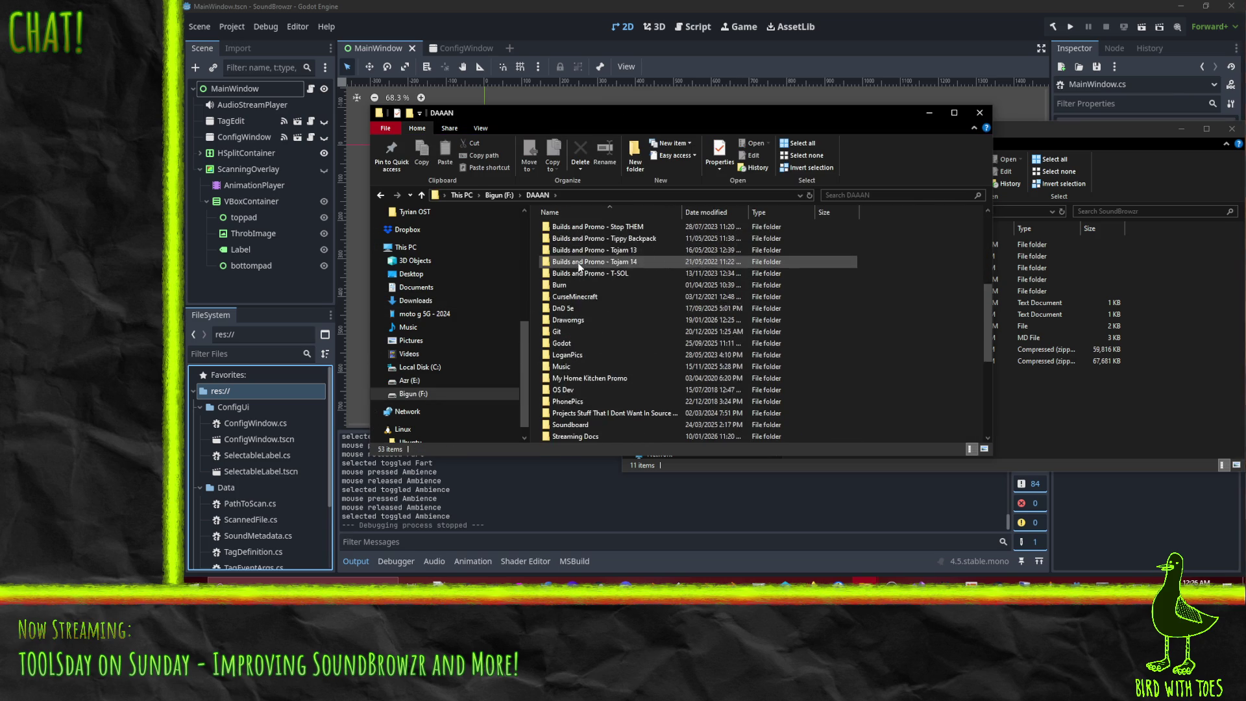
double_click(576, 320)
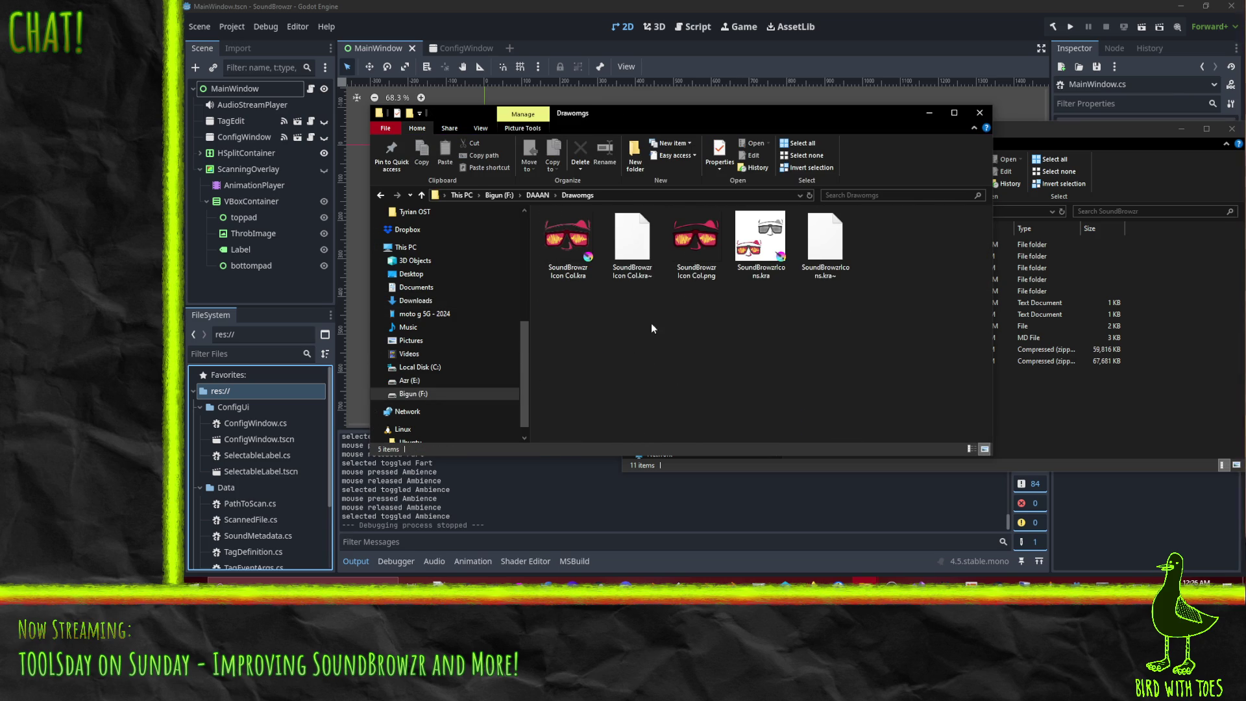
left_click(689, 262)
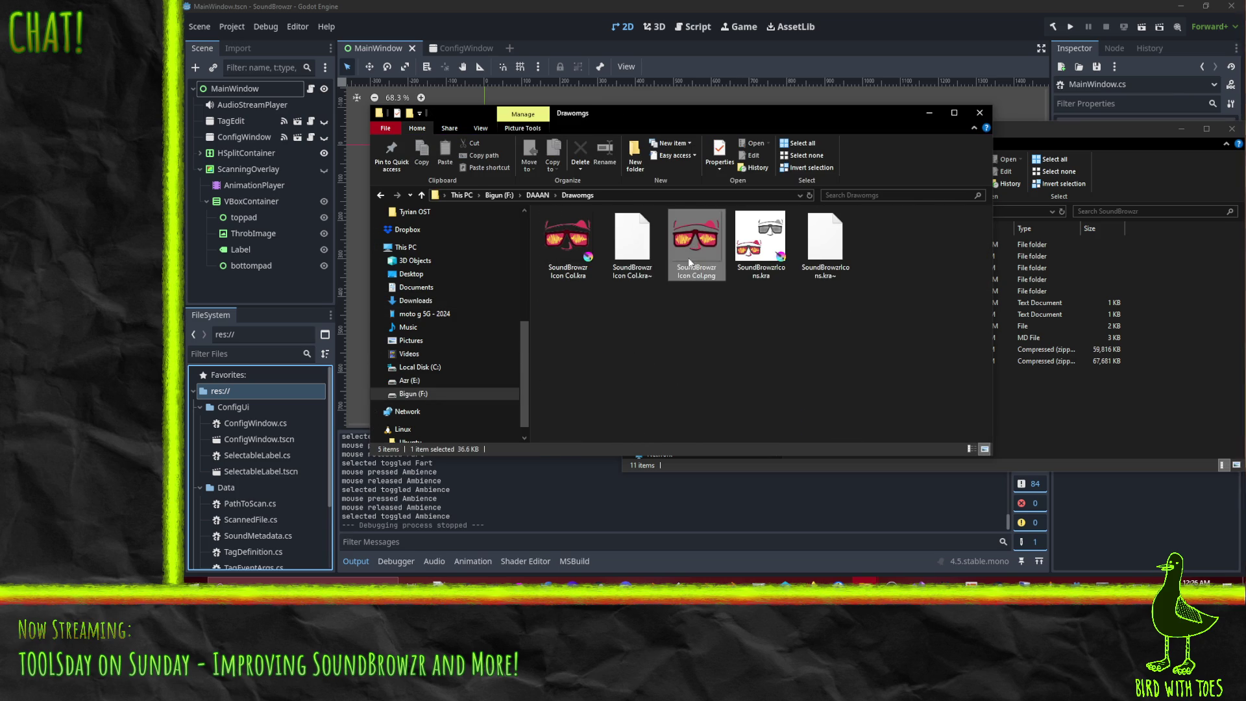
left_click(1107, 410)
left_click(811, 279)
Step: Paste the sunglasses icon into SoundBrowzr\src and rename the copy Icon.png
double_click(811, 279)
key("ctrl+v")
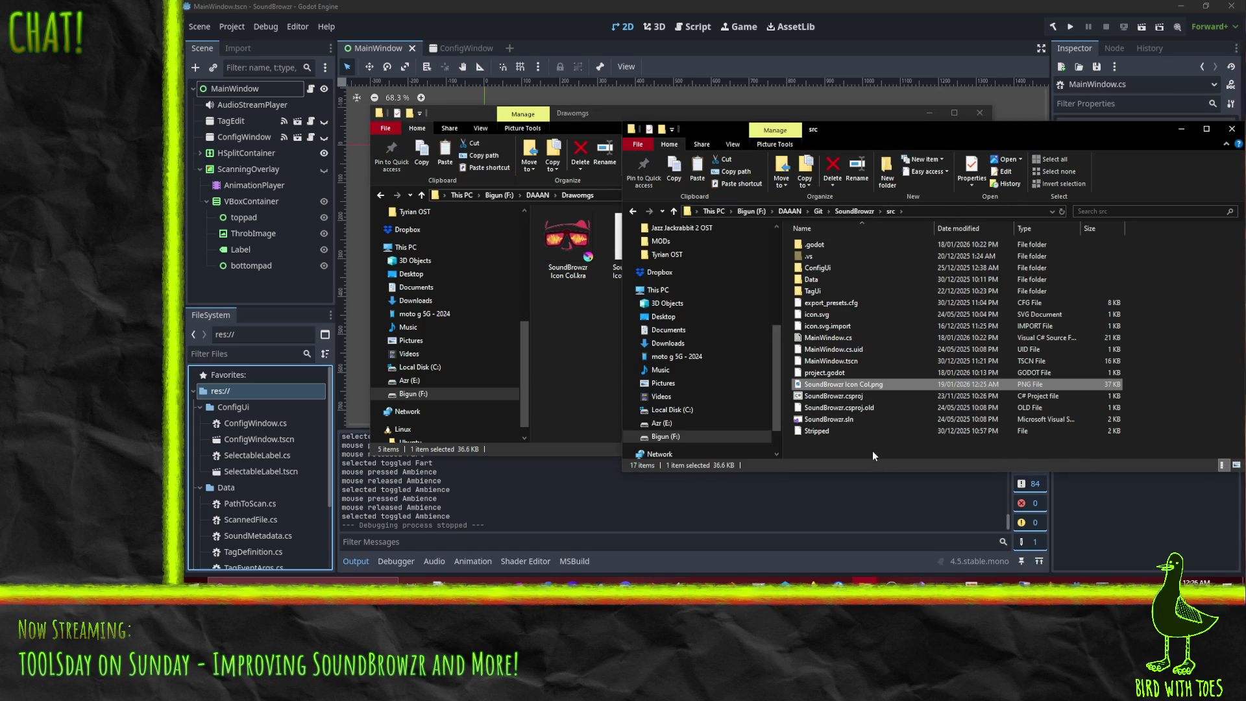
key("F2")
type("Icon")
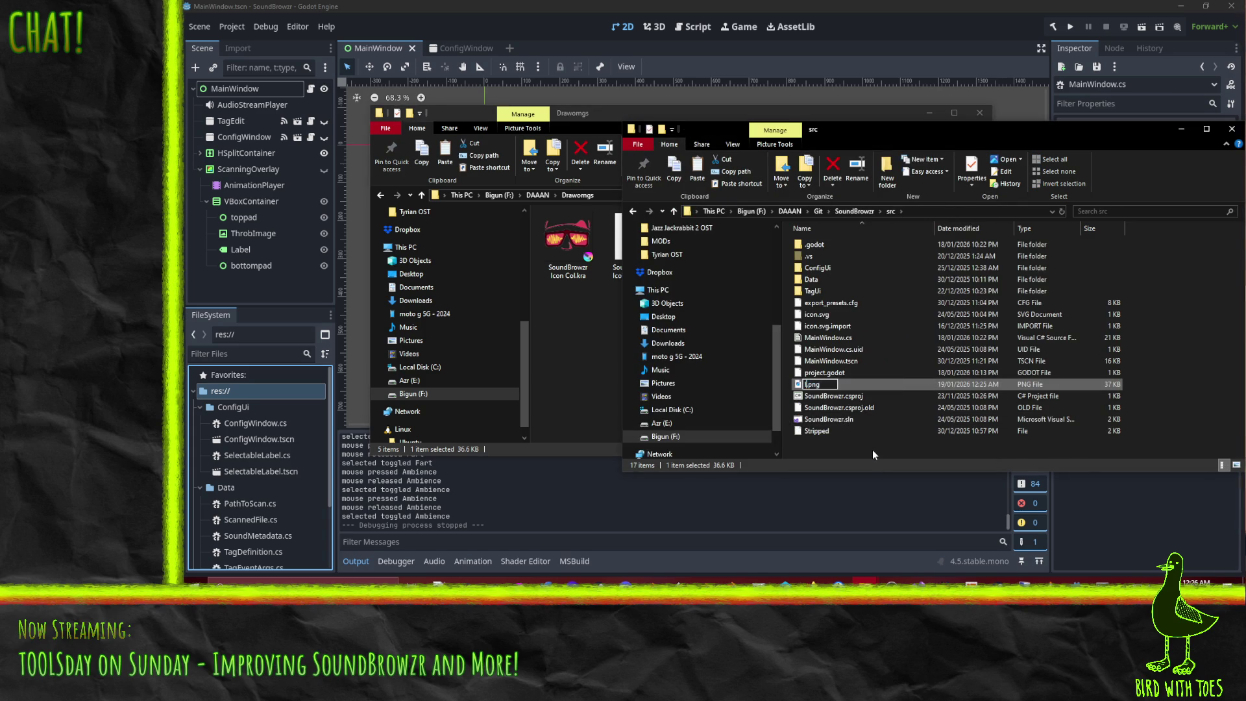
key("Return")
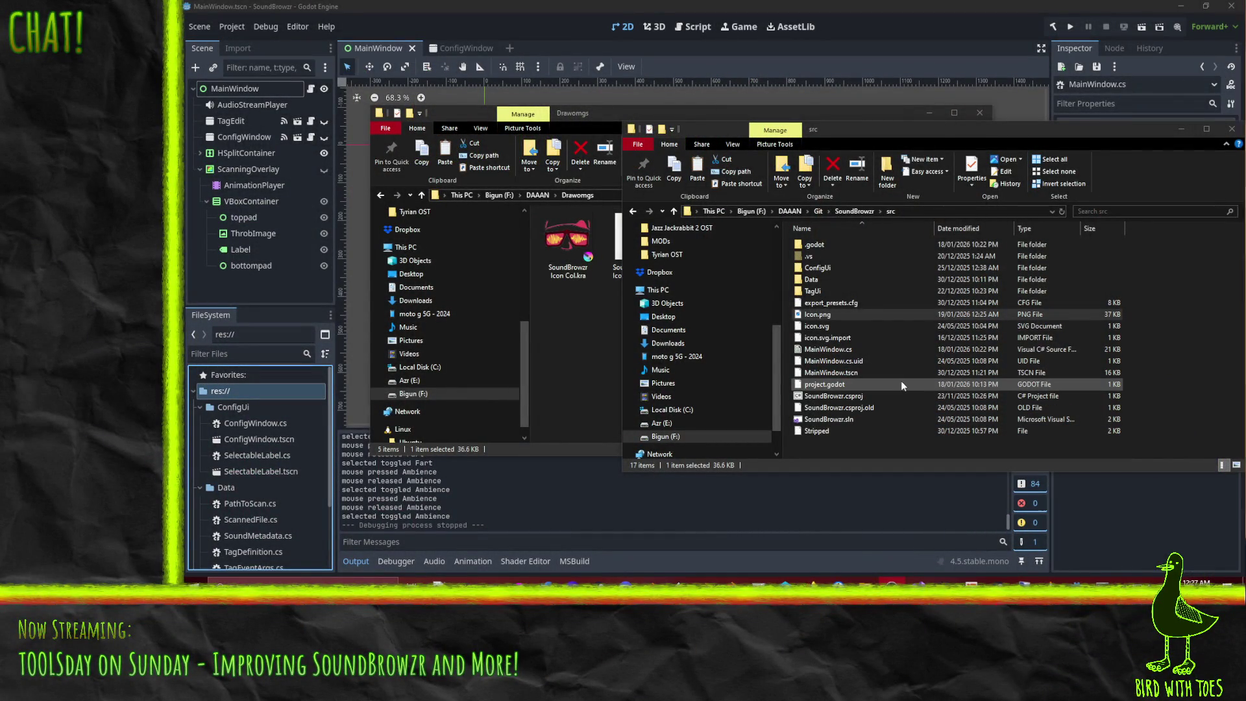
left_click(626, 507)
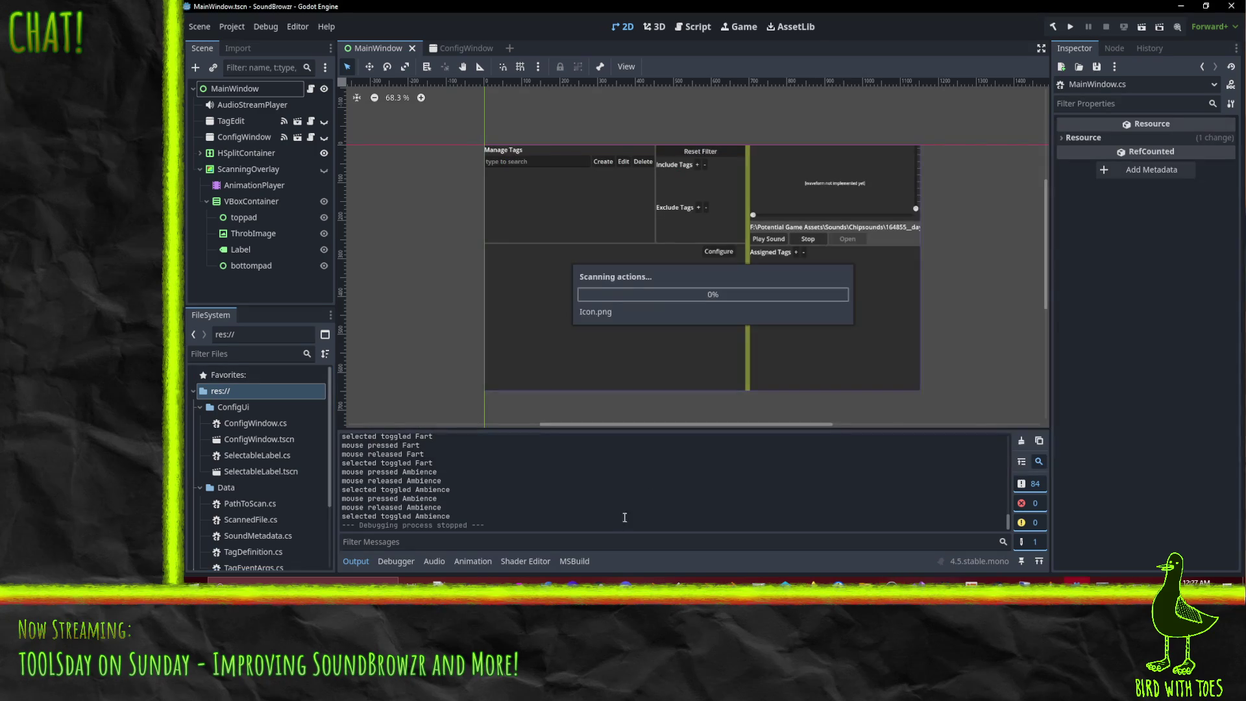
Step: Set the project's application icon to res://Icon.png in Project Settings
left_click(232, 27)
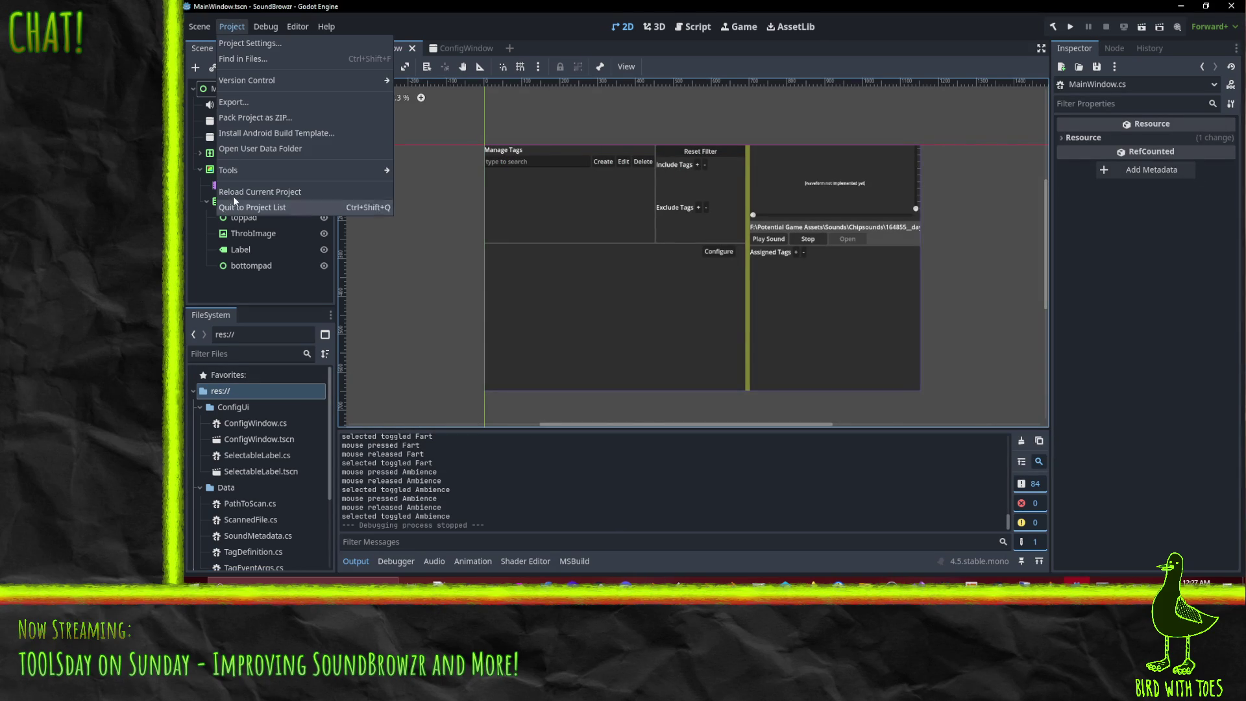
left_click(249, 43)
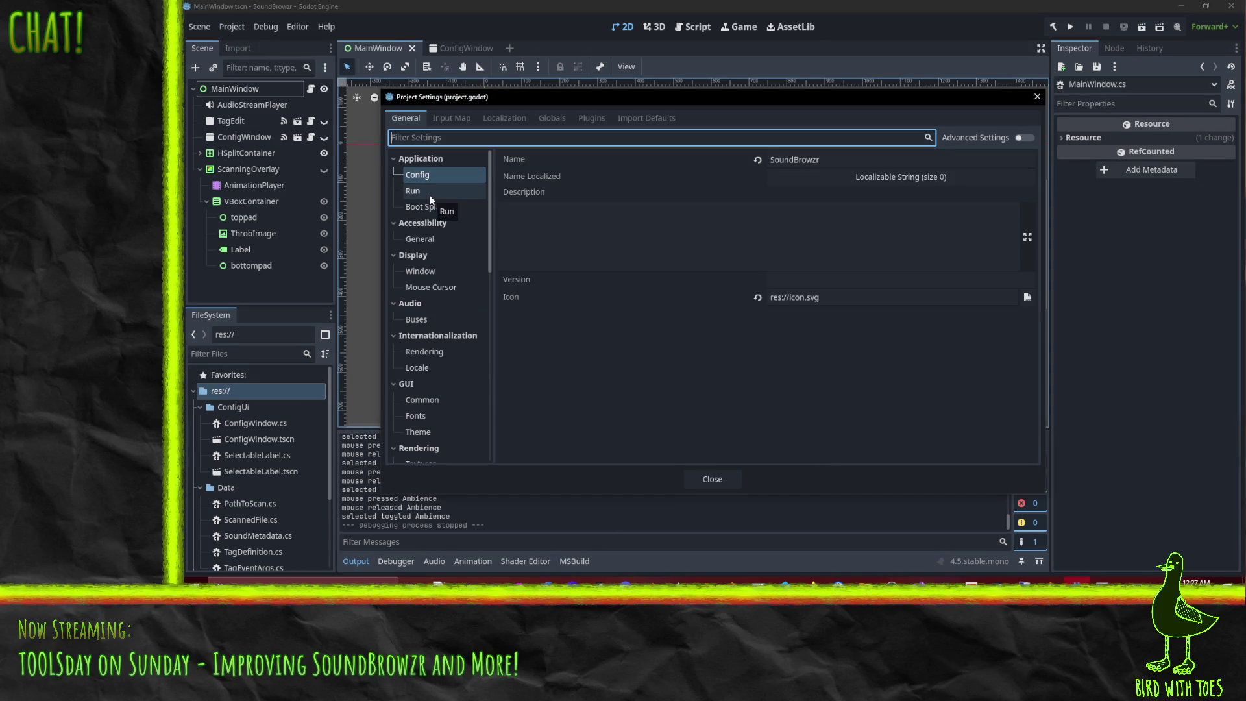
left_click(1027, 297)
double_click(825, 181)
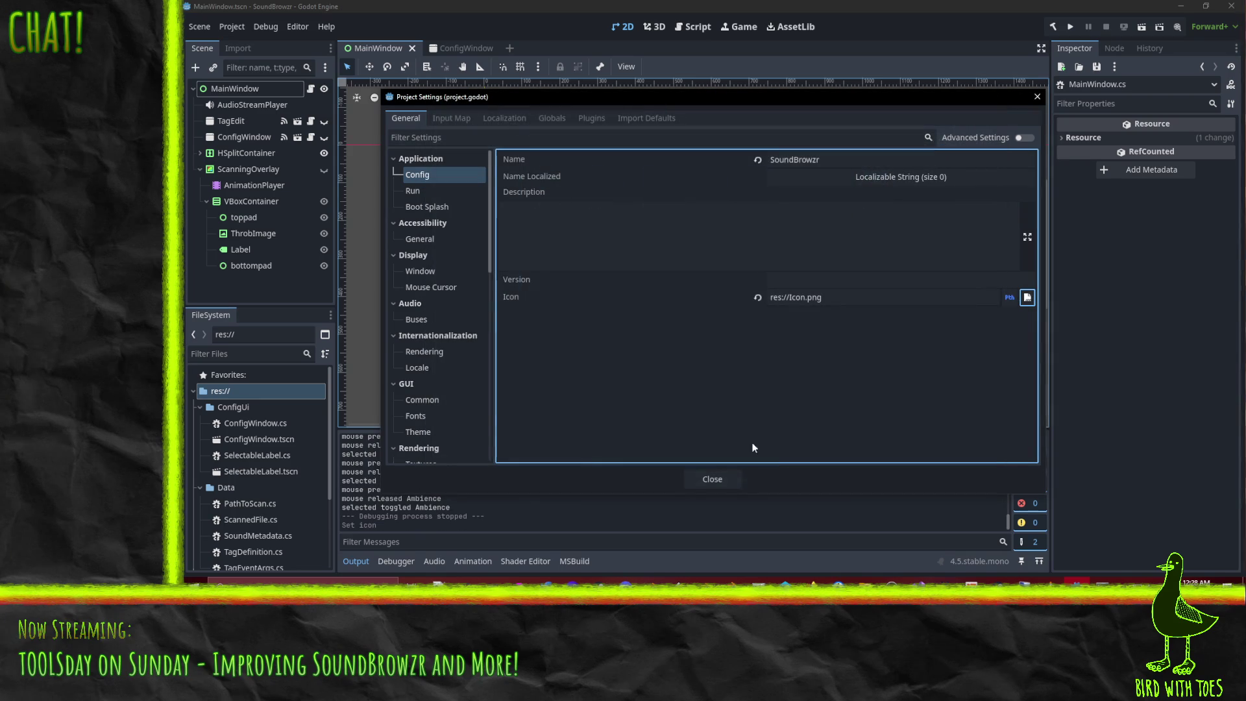
left_click(712, 479)
Step: Delete the old icon.svg from the project's FileSystem
scroll(234, 454, "down", 3)
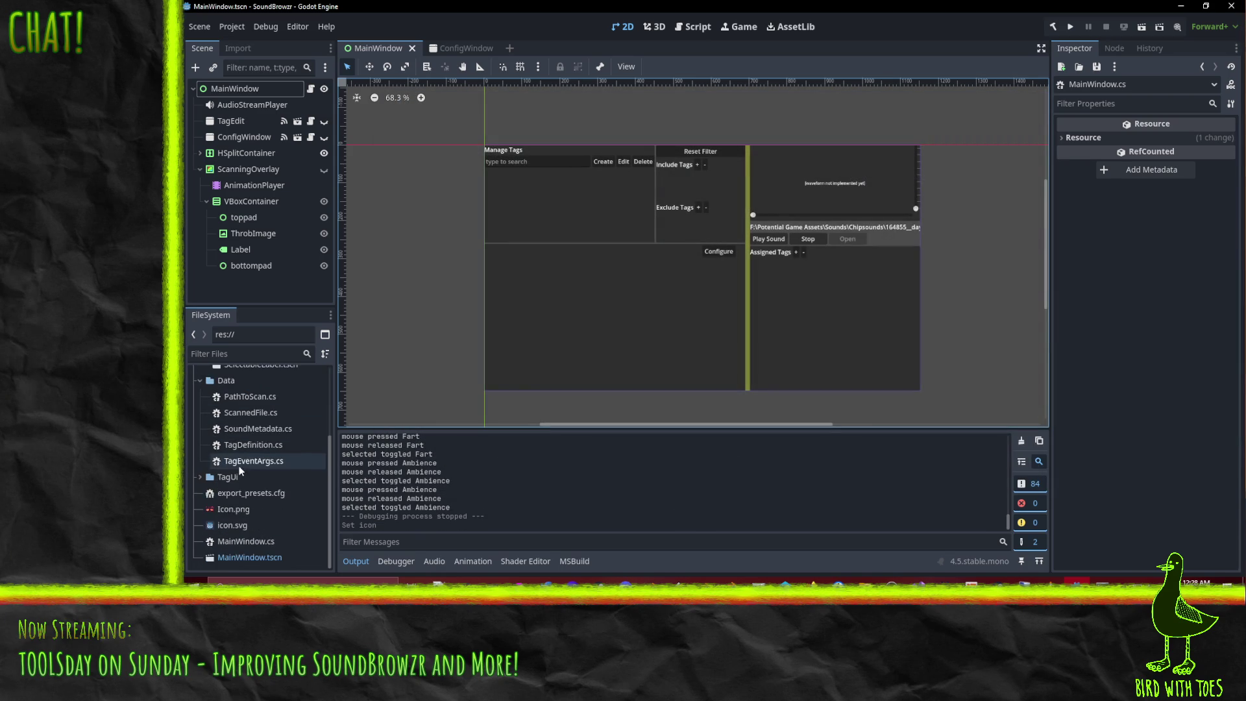
right_click(236, 527)
left_click(223, 527)
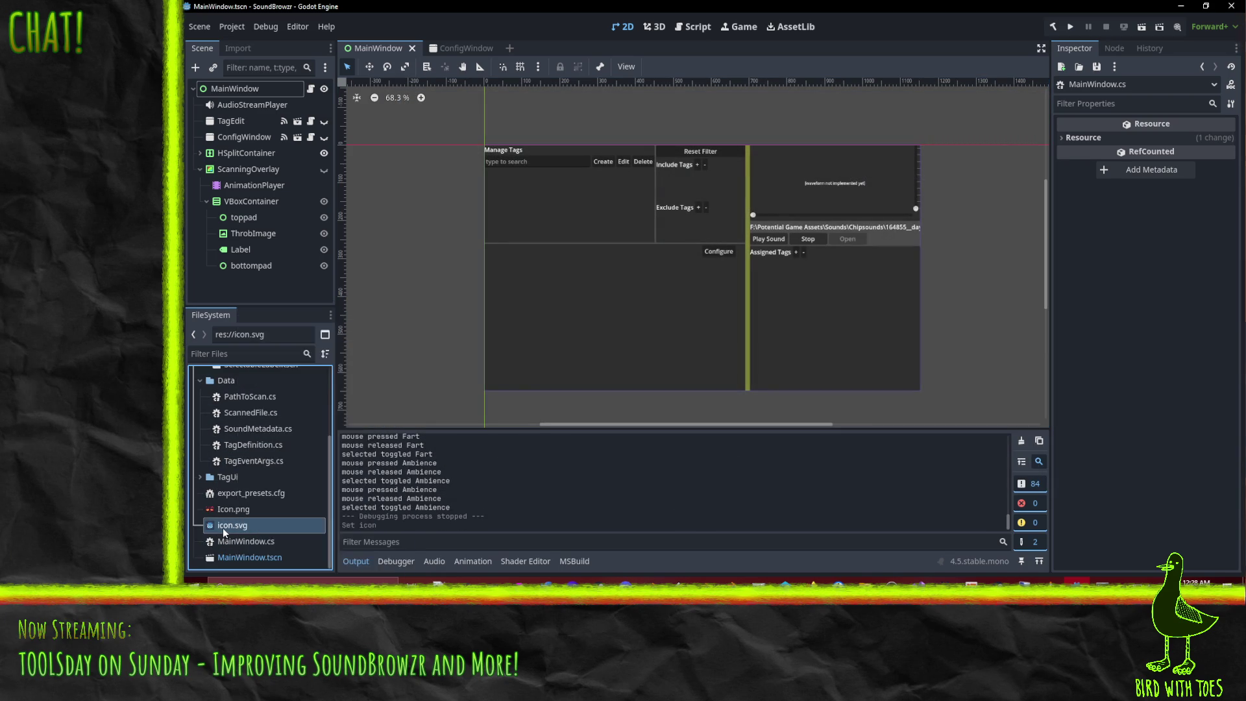
right_click(223, 527)
left_click(257, 477)
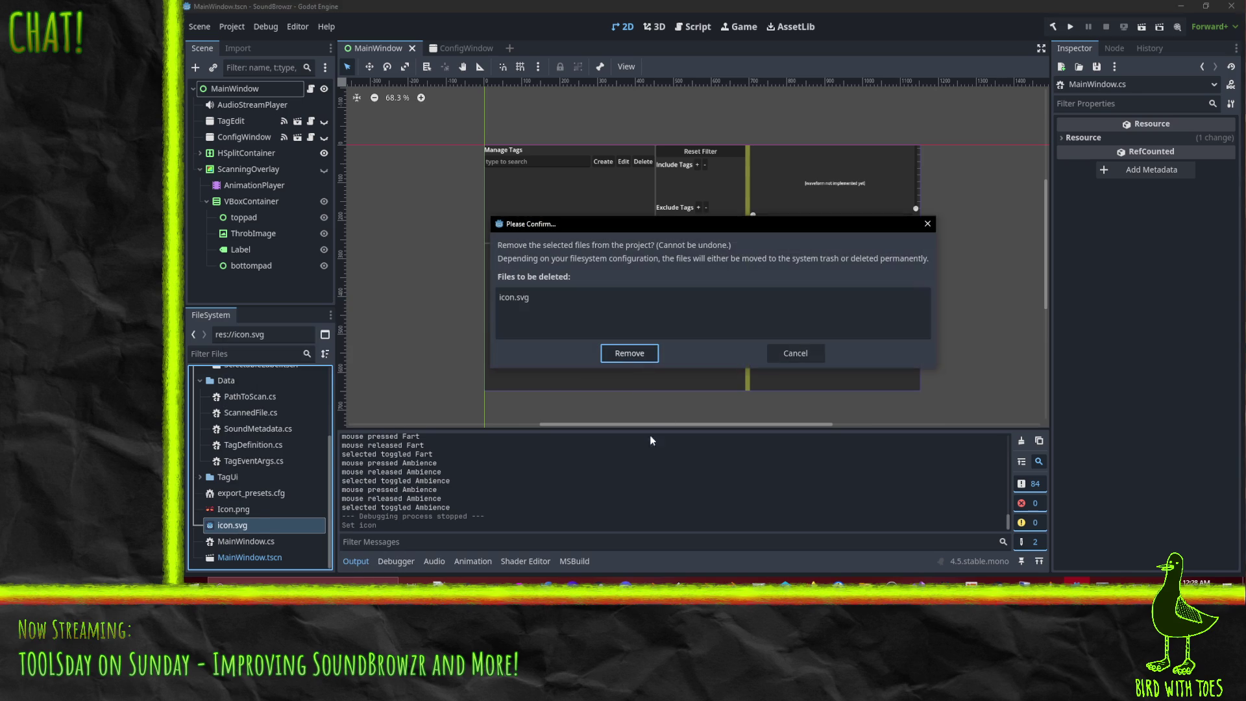
left_click(627, 356)
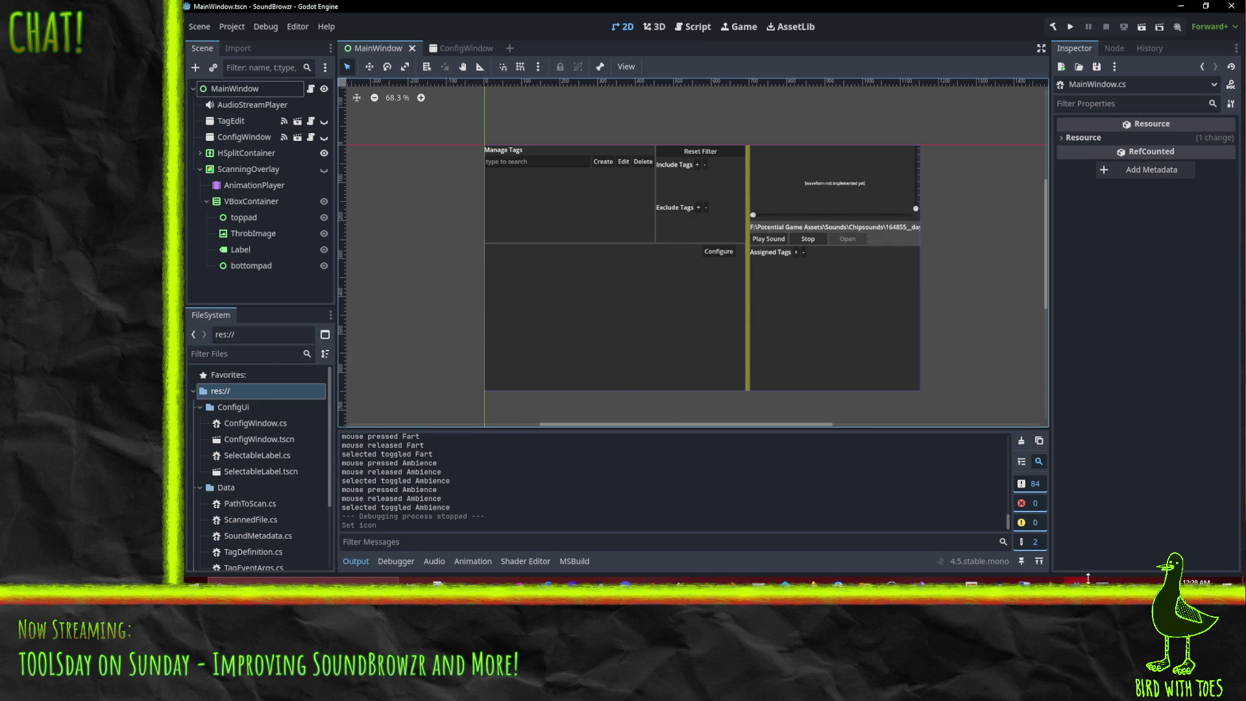
Step: Rename Icon.png to lowercase icon.png
scroll(235, 509, "down", 3)
left_click(257, 527)
key("F2")
key("Home")
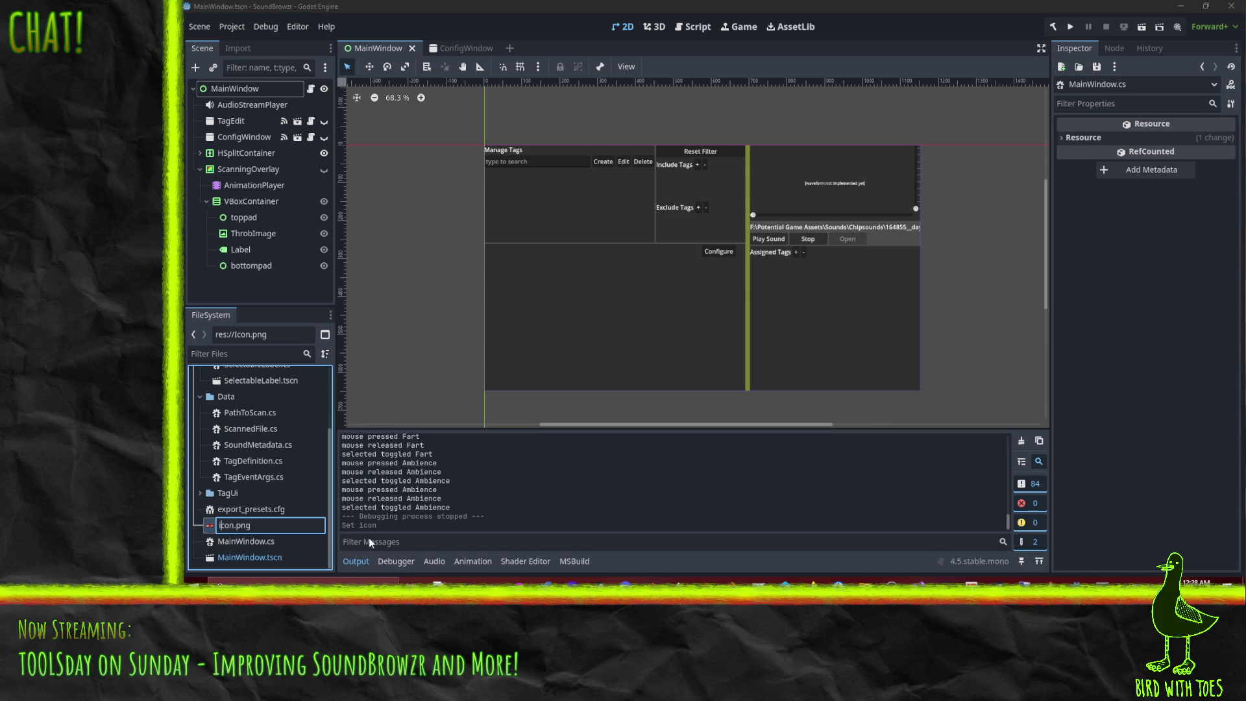
key("Delete")
type("i")
key("Return")
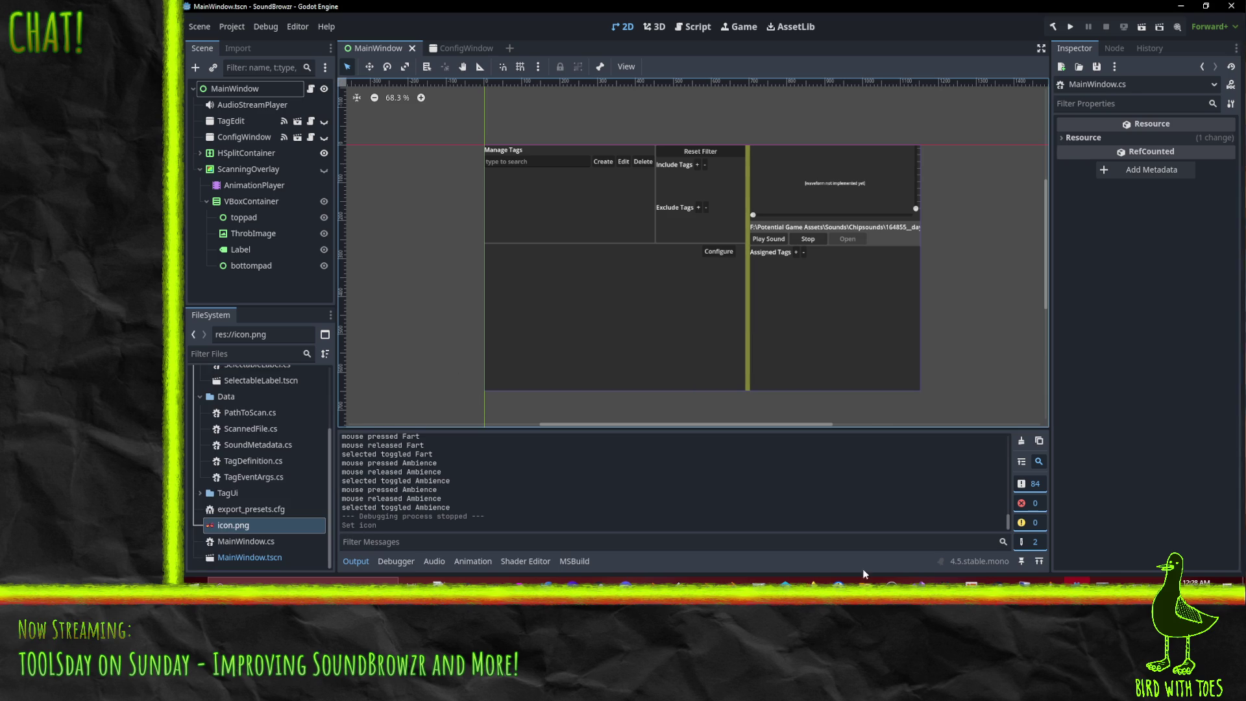
Step: Check out main and git pull, entering the SSH key passphrase
left_click(1102, 582)
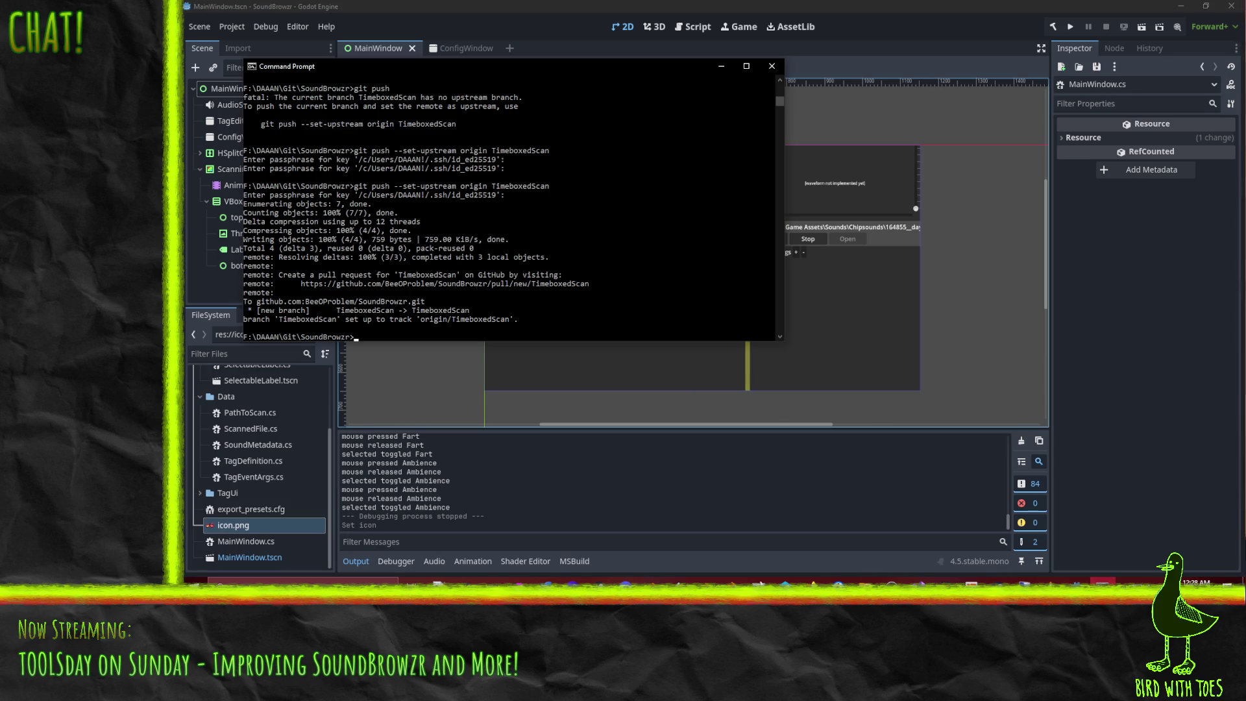
type("git checkout mas")
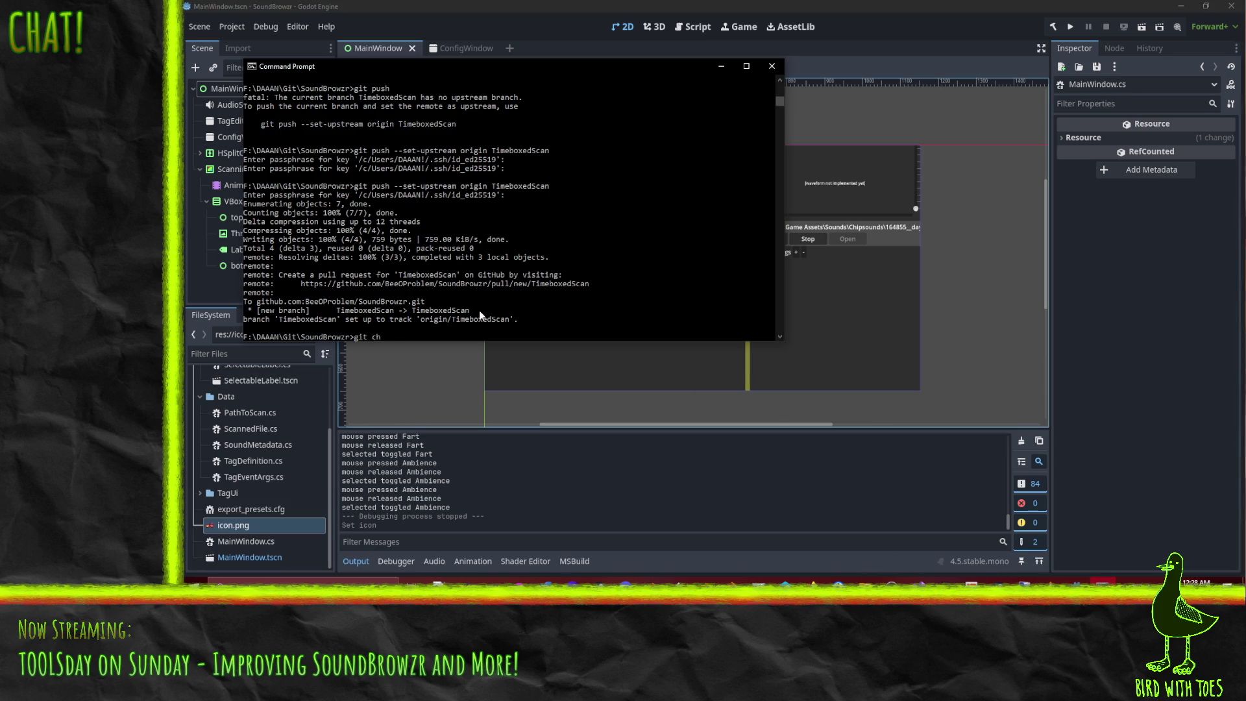
type("in")
key("Return")
type("git pull")
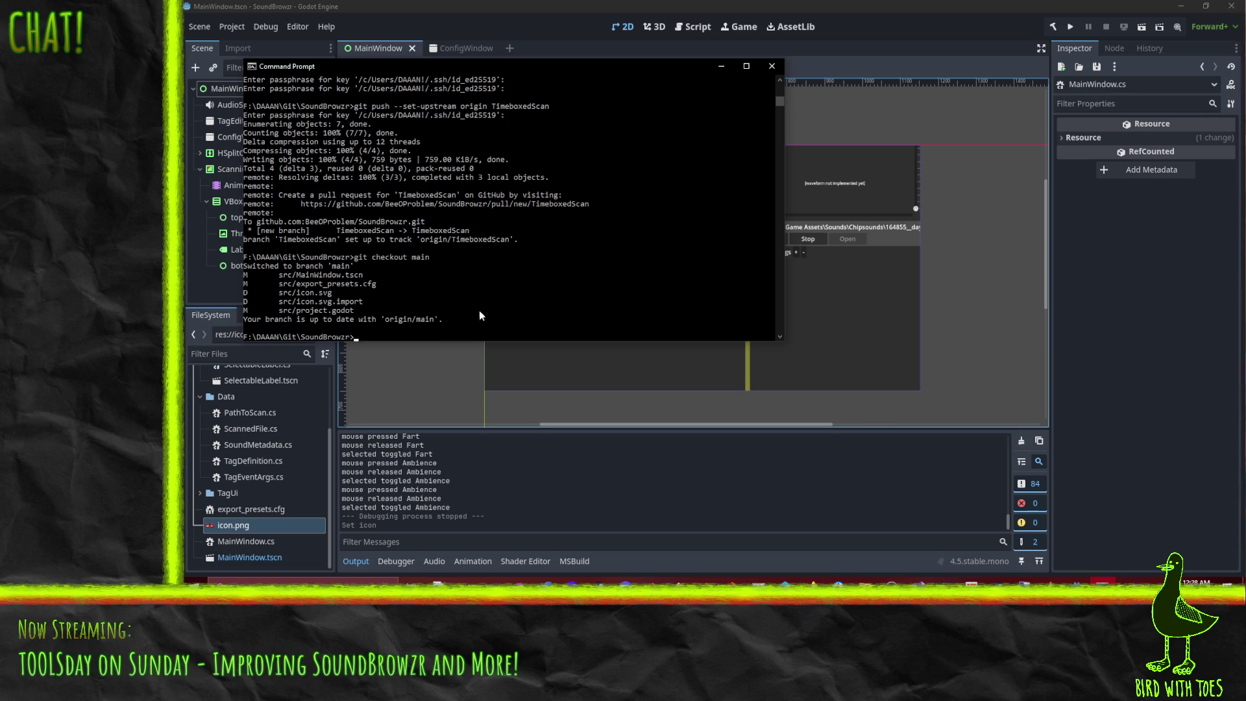
key("Return")
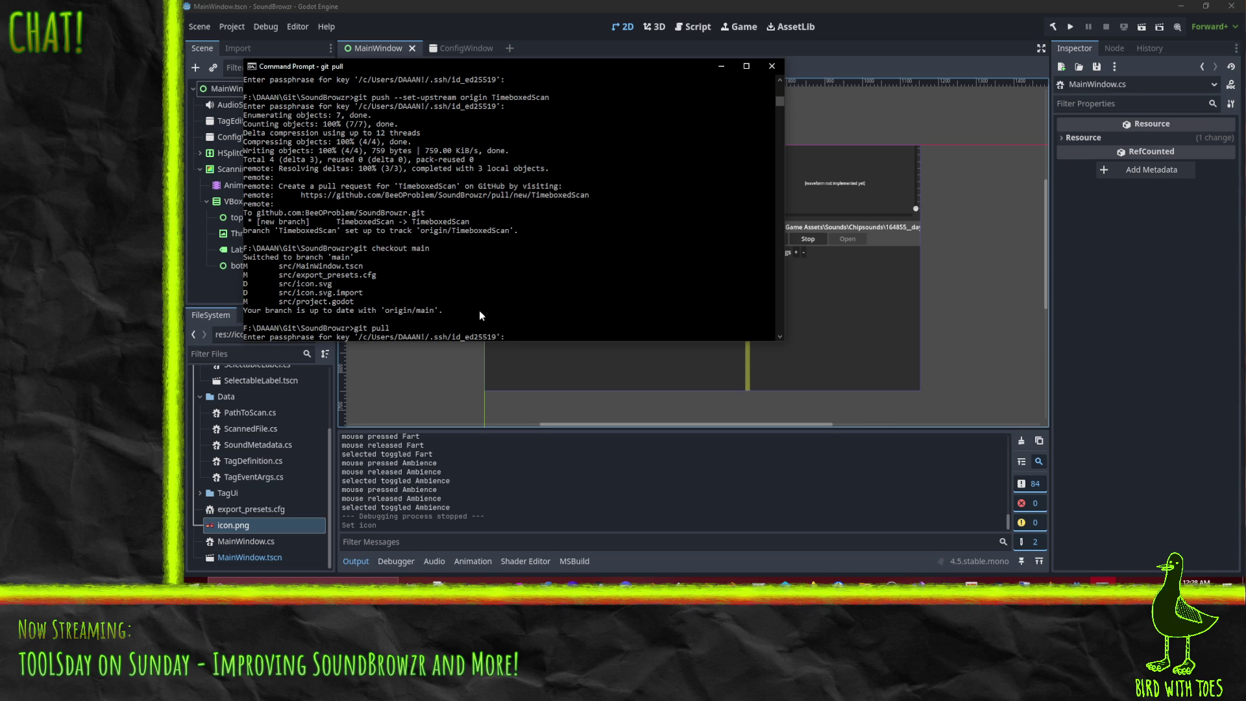
key("Return")
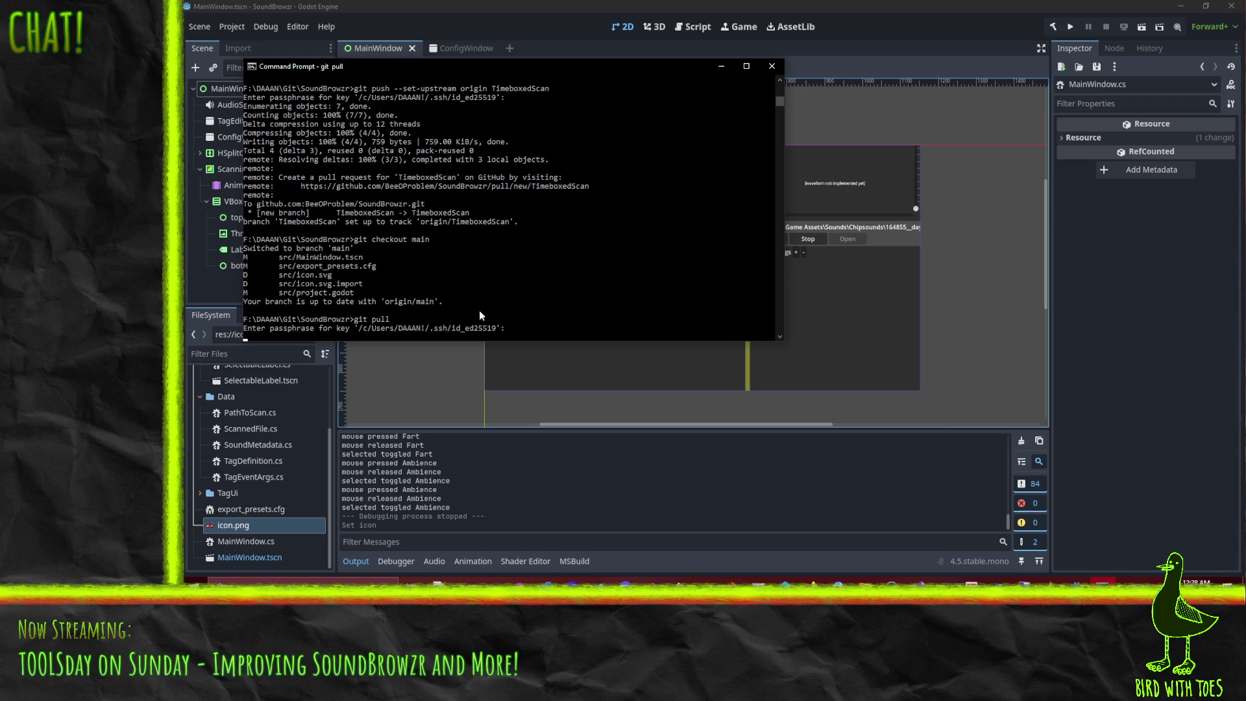
type("git ")
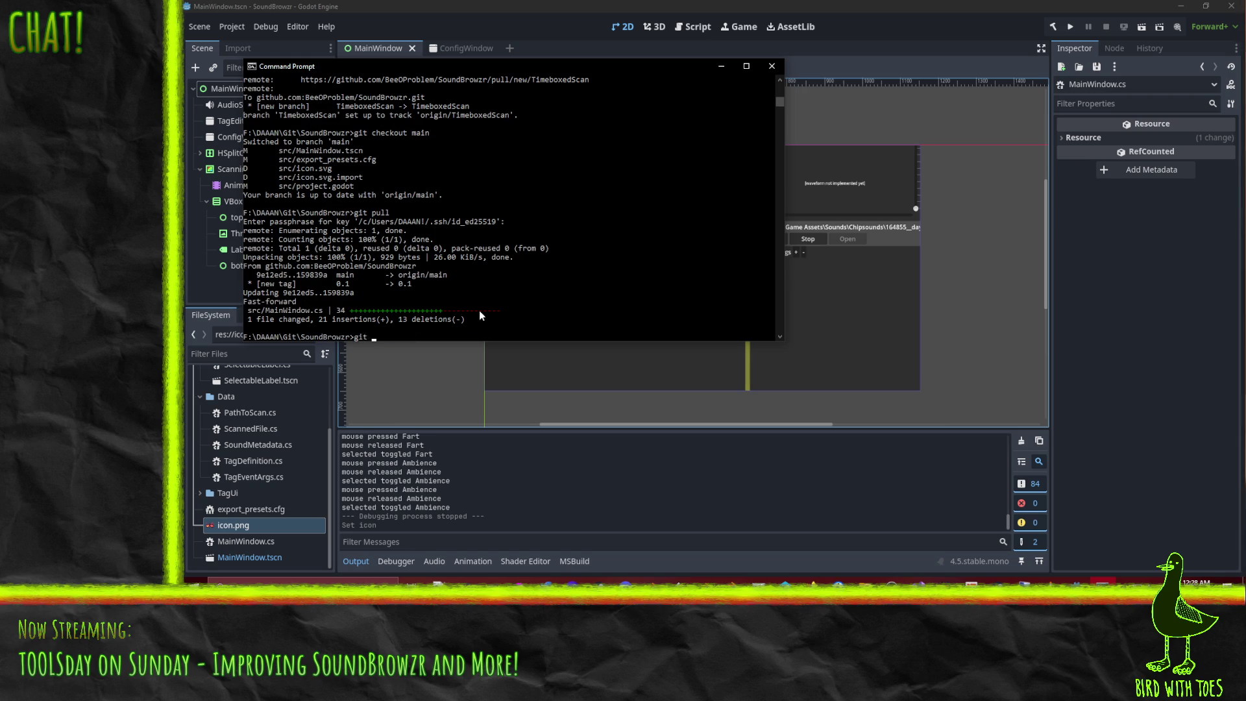
type("checkout -b")
left_click(572, 284)
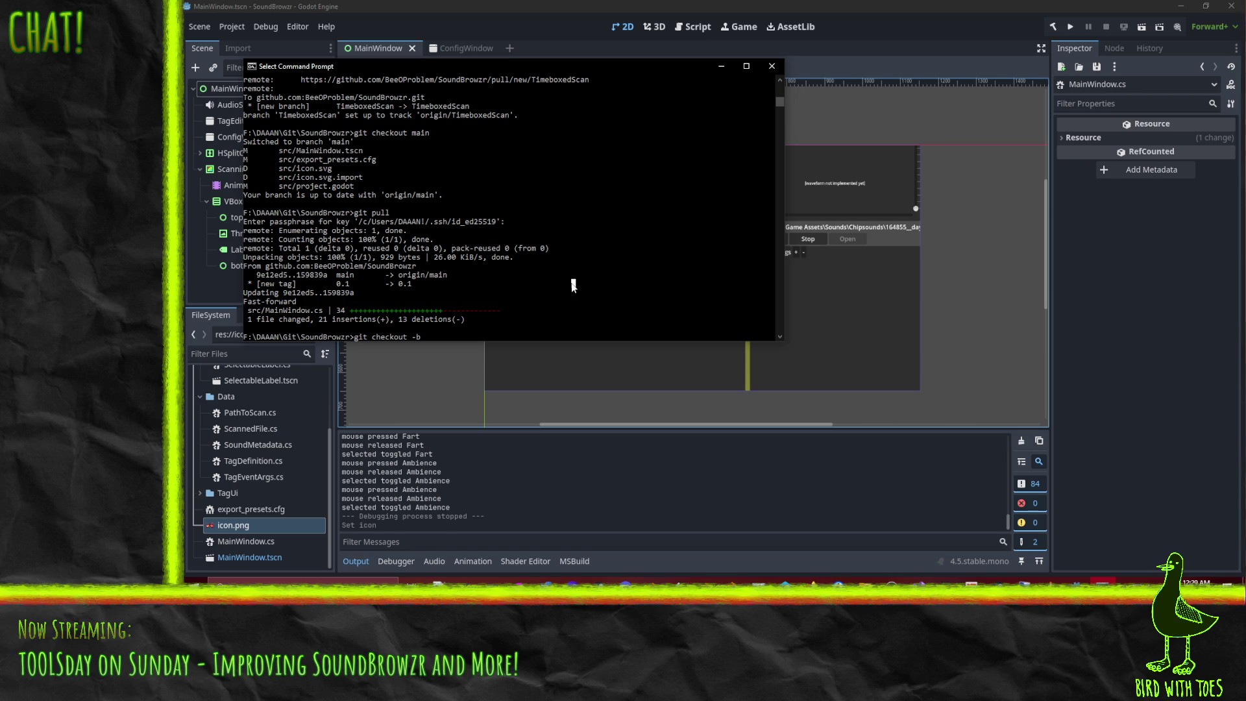
Step: Create and switch to a new FirstIcon branch, then check git status
type("Icon")
key("BackSpace")
key("BackSpace")
key("BackSpace")
type("FirstIcon")
key("Return")
type("git status")
key("Return")
Step: Git rm src/icon.svg and src/icon.svg.import
type("git rm src")
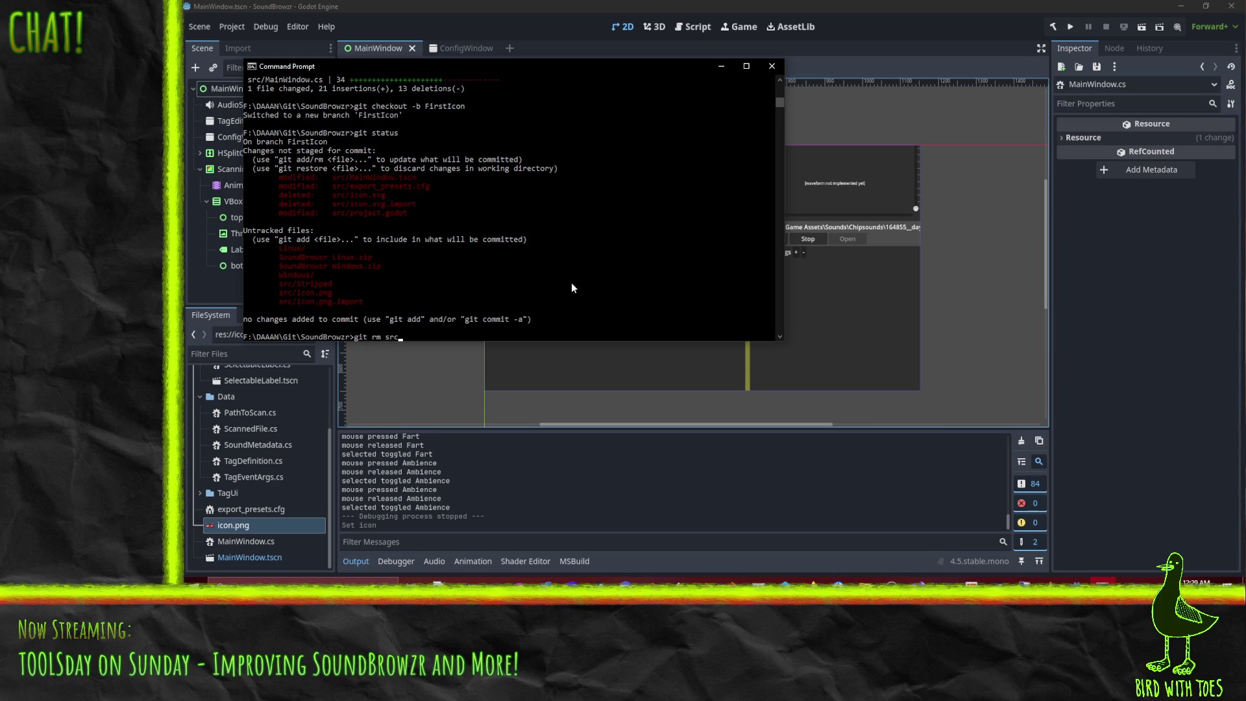
type("/icon.svg")
key("Return")
key("Up")
type(".import")
key("Return")
Step: Stage src\project.godot and src\icon.png, then confirm the staged changes with git status
type("git add srcpro")
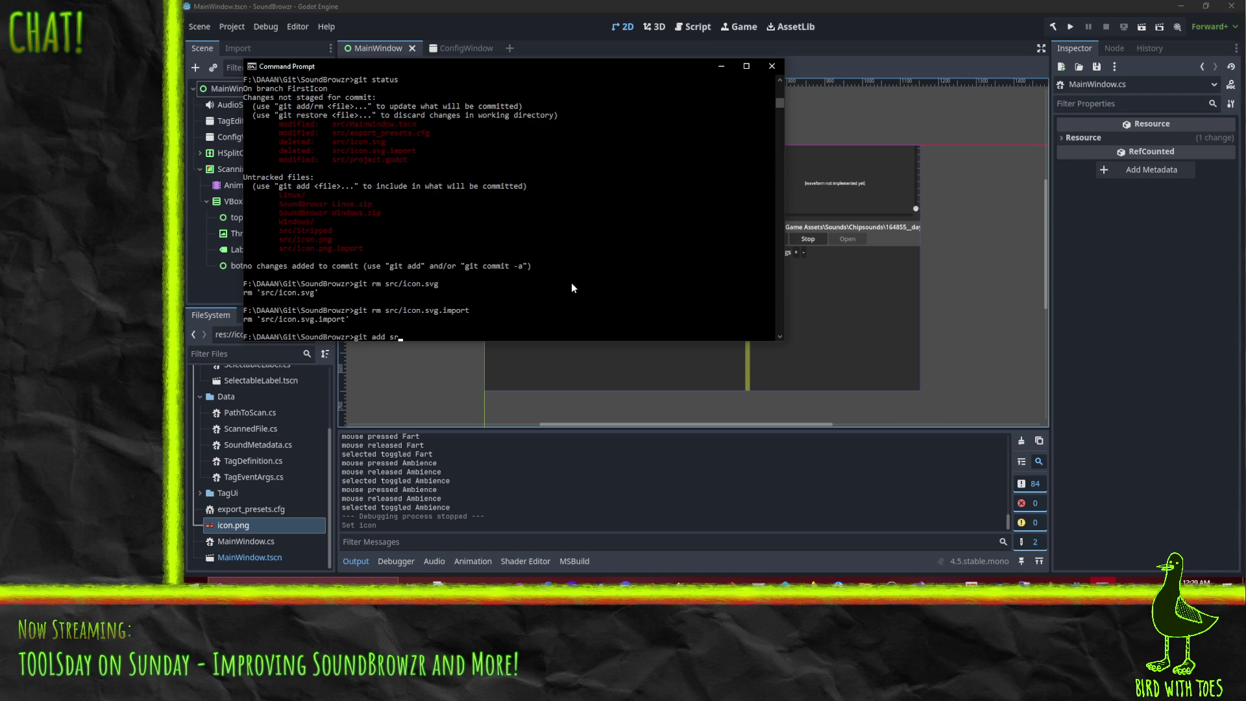
key("BackSpace")
key("BackSpace")
key("BackSpace")
type("/proj")
key("BackSpace")
key("BackSpace")
key("BackSpace")
type("\\pro")
key("Tab")
key("Return")
type("git a")
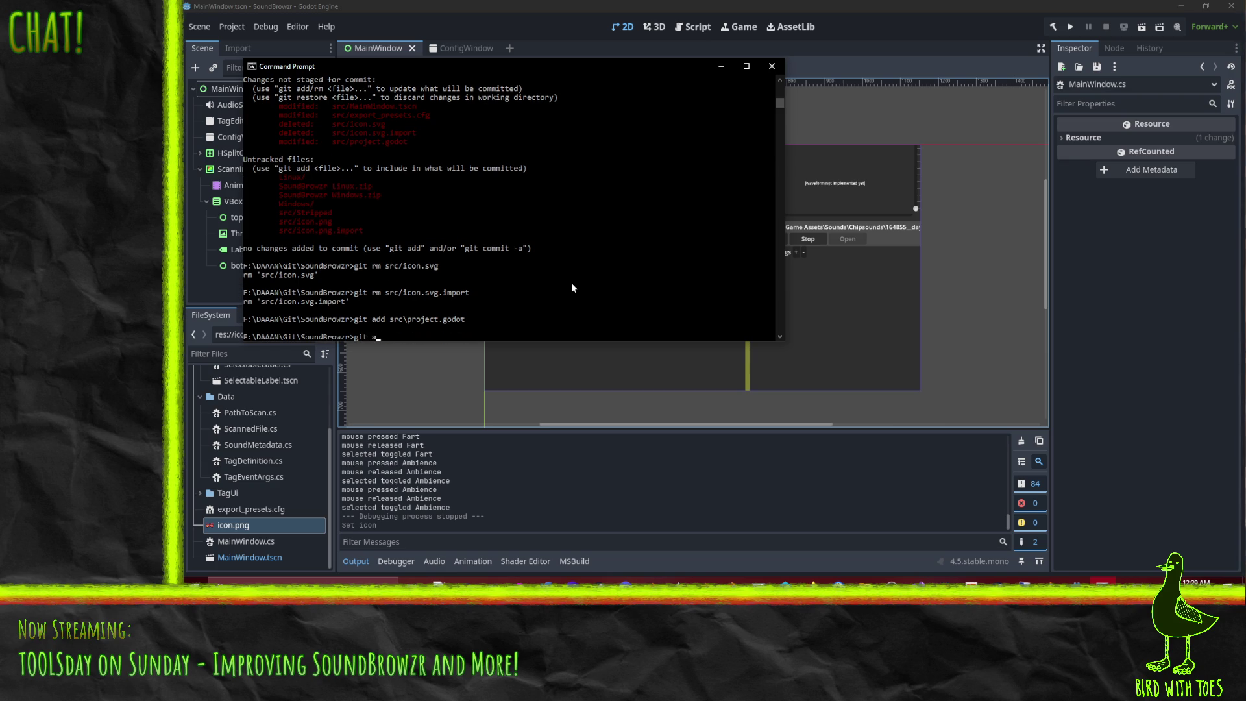
type("dd src\\")
type("ic")
key("Tab")
key("Return")
type("git status")
key("Return")
Step: Begin a git diff command instead of committing
type("git commi")
key("BackSpace")
key("BackSpace")
key("BackSpace")
type("diff dr")
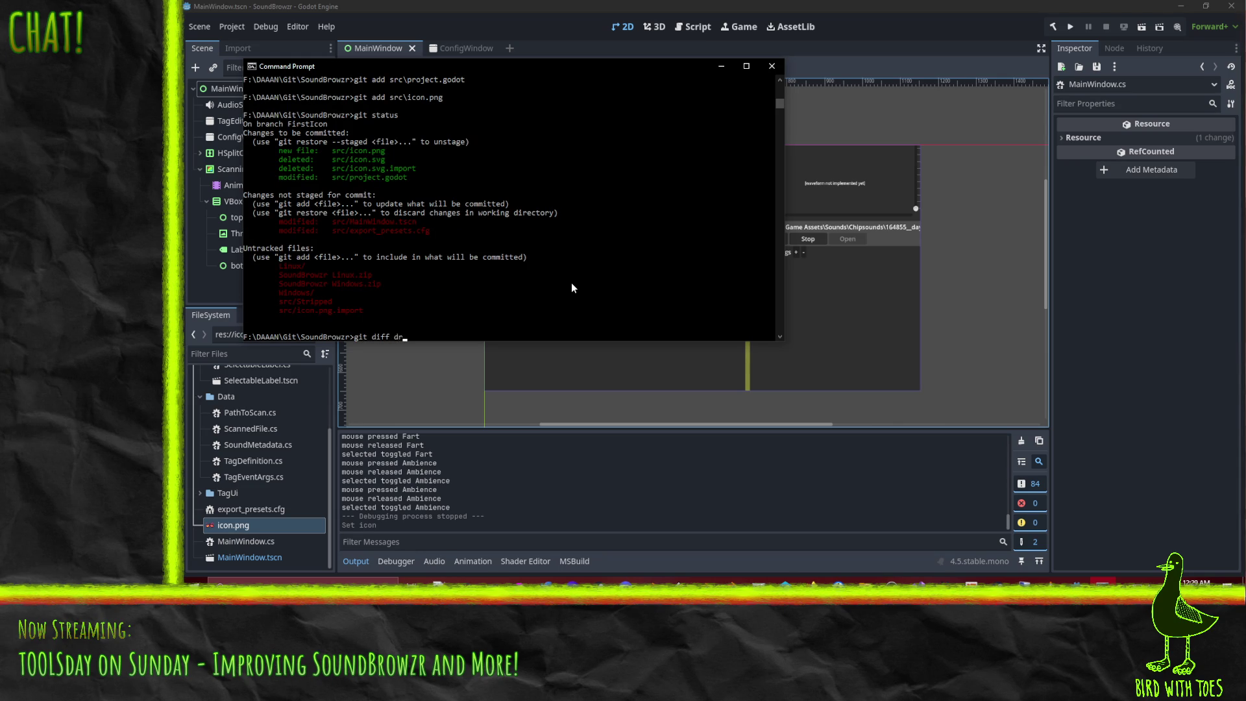
key("BackSpace")
key("BackSpace")
Step: Review the git diffs of src\MainWindow.cs and src\MainWindow.tscn
type("src\\m")
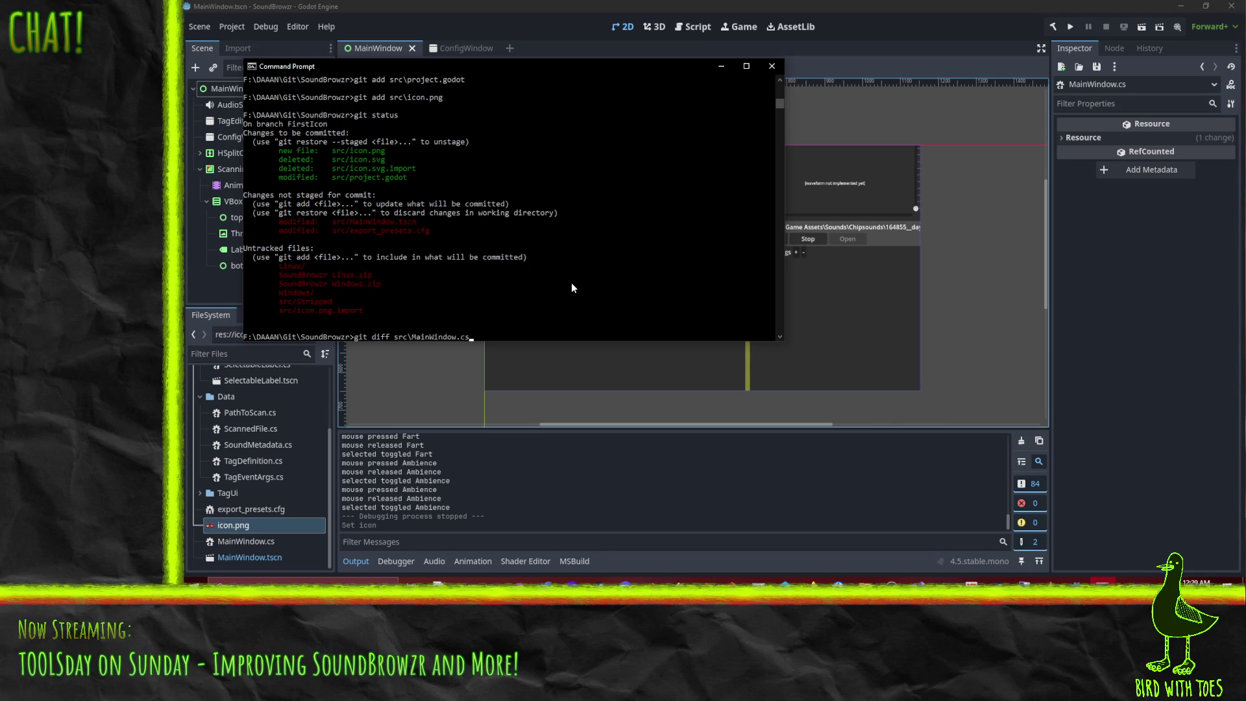
key("Tab")
key("Return")
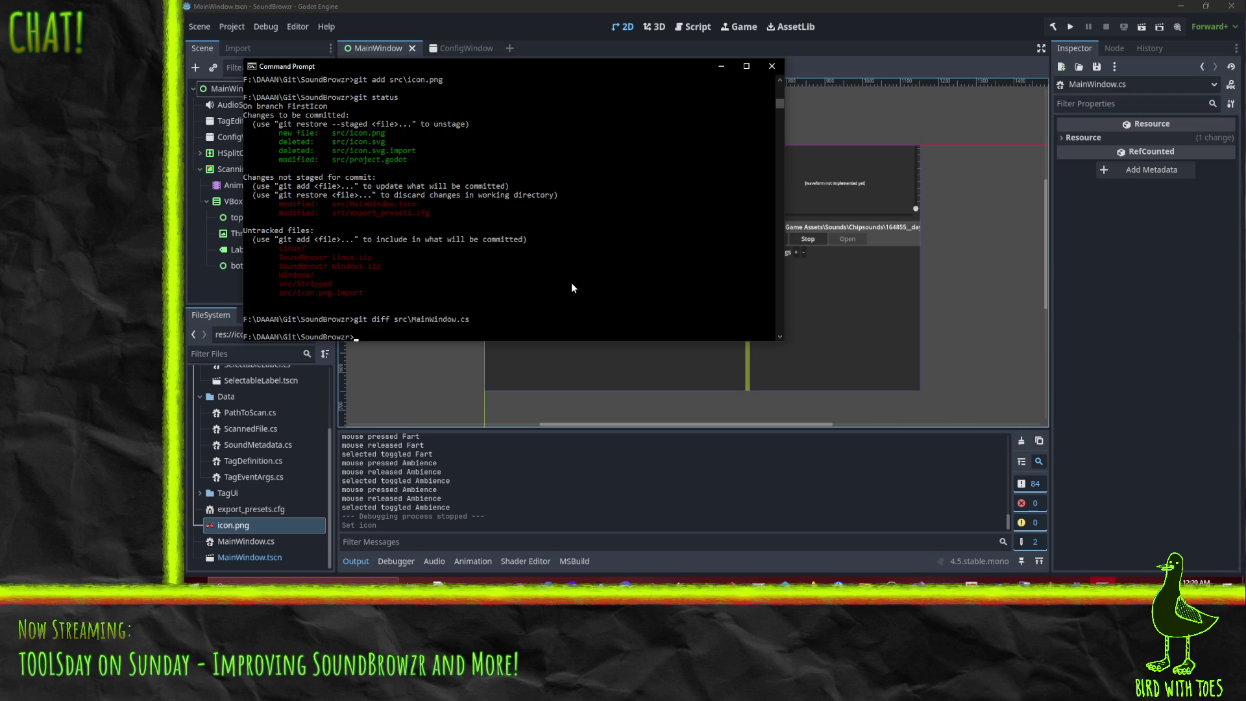
type("git diff")
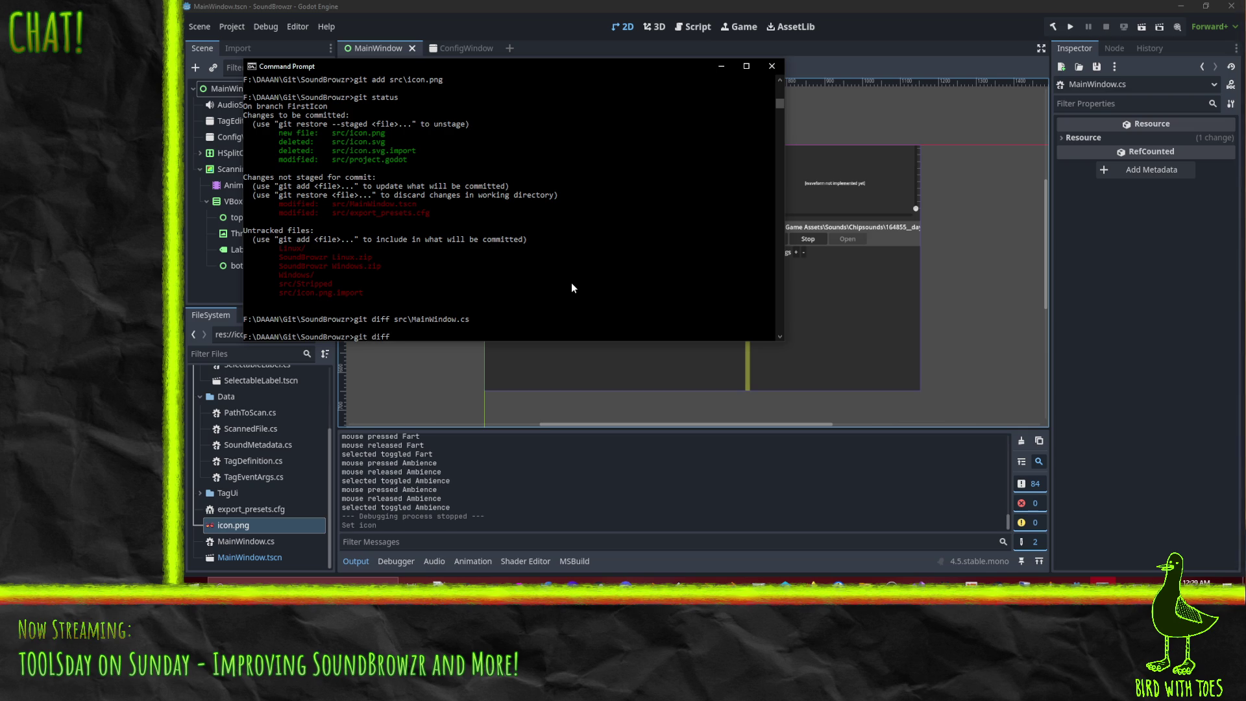
type(" src\\")
type("Mai")
key("Tab")
key("Tab")
key("Return")
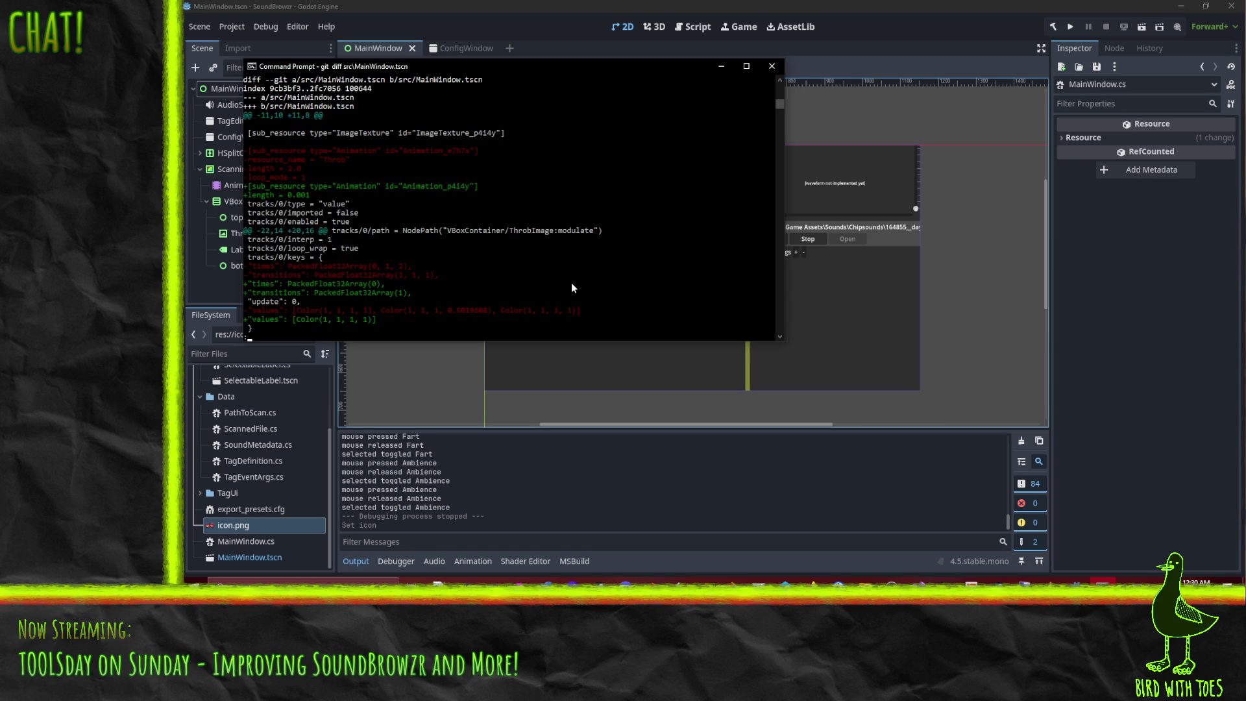
key("space")
key("space")
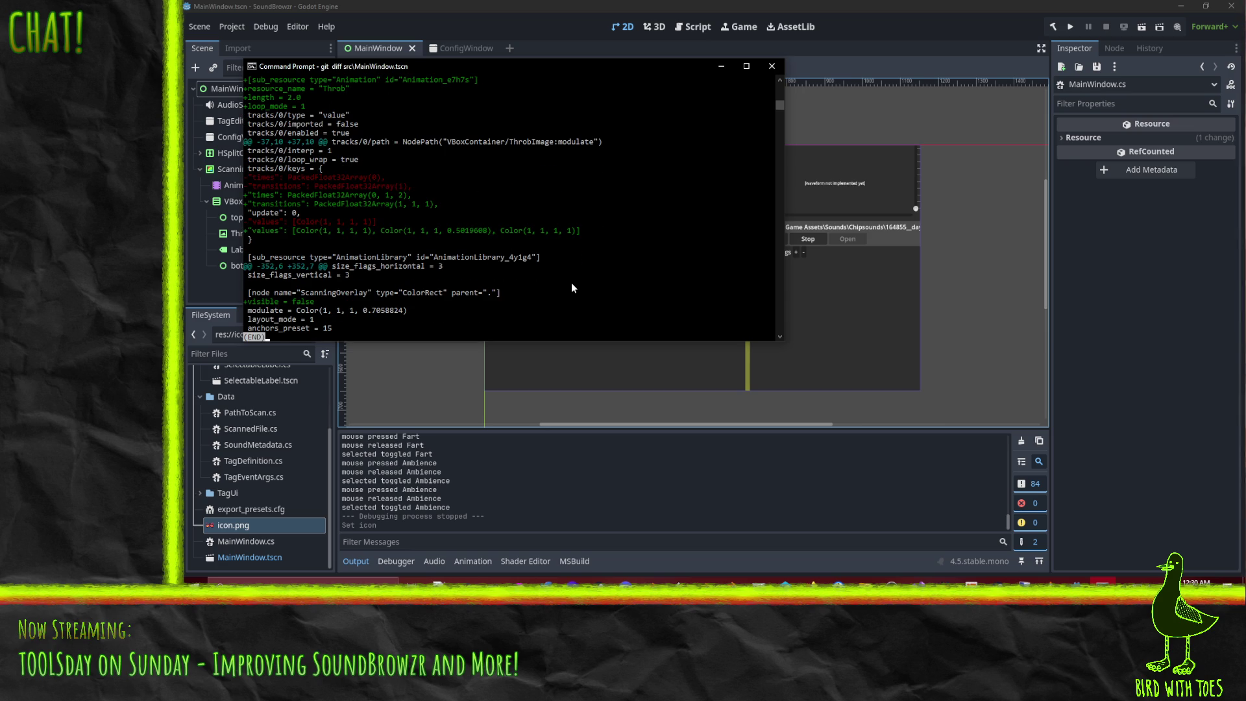
key("q")
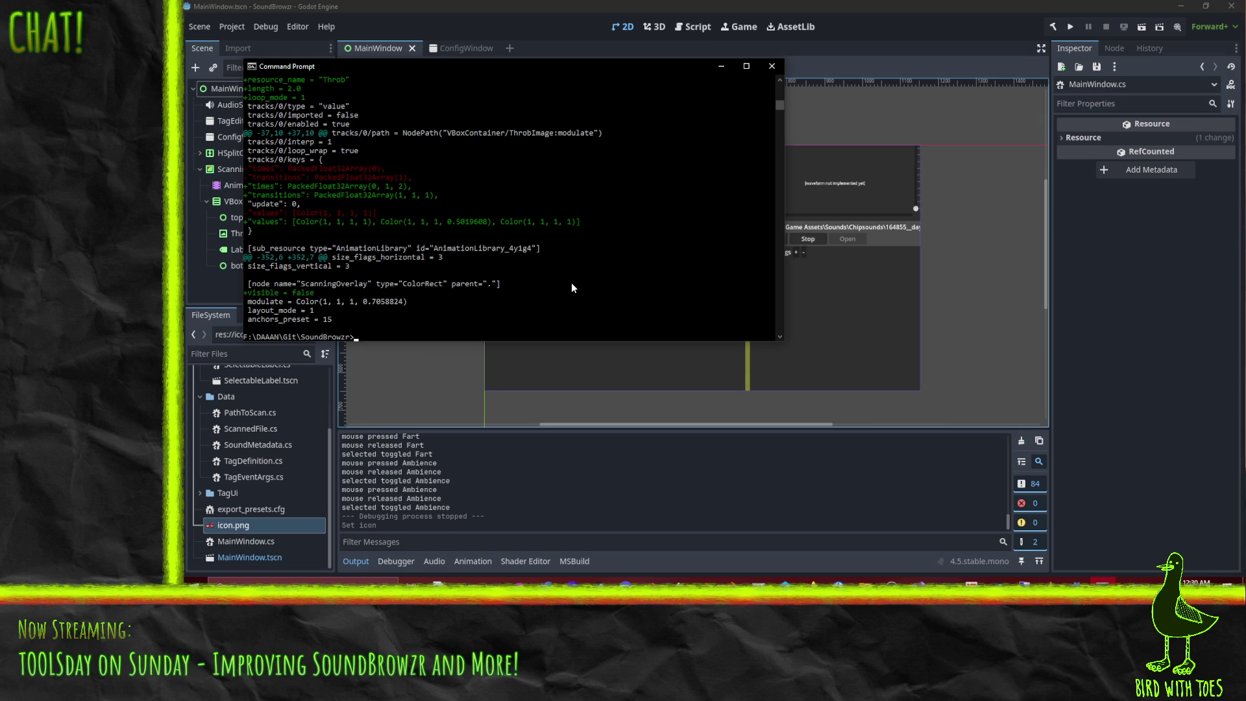
Step: Recheck git status before committing
type("git status")
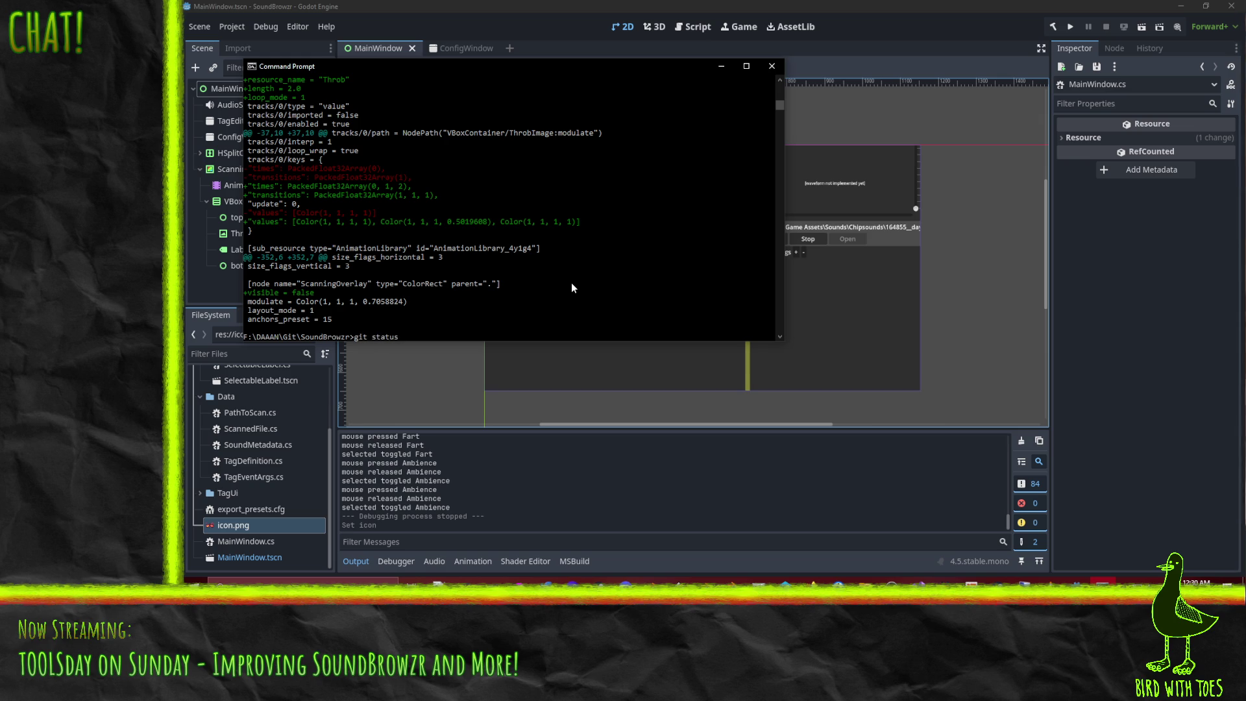
key("Return")
type("git ")
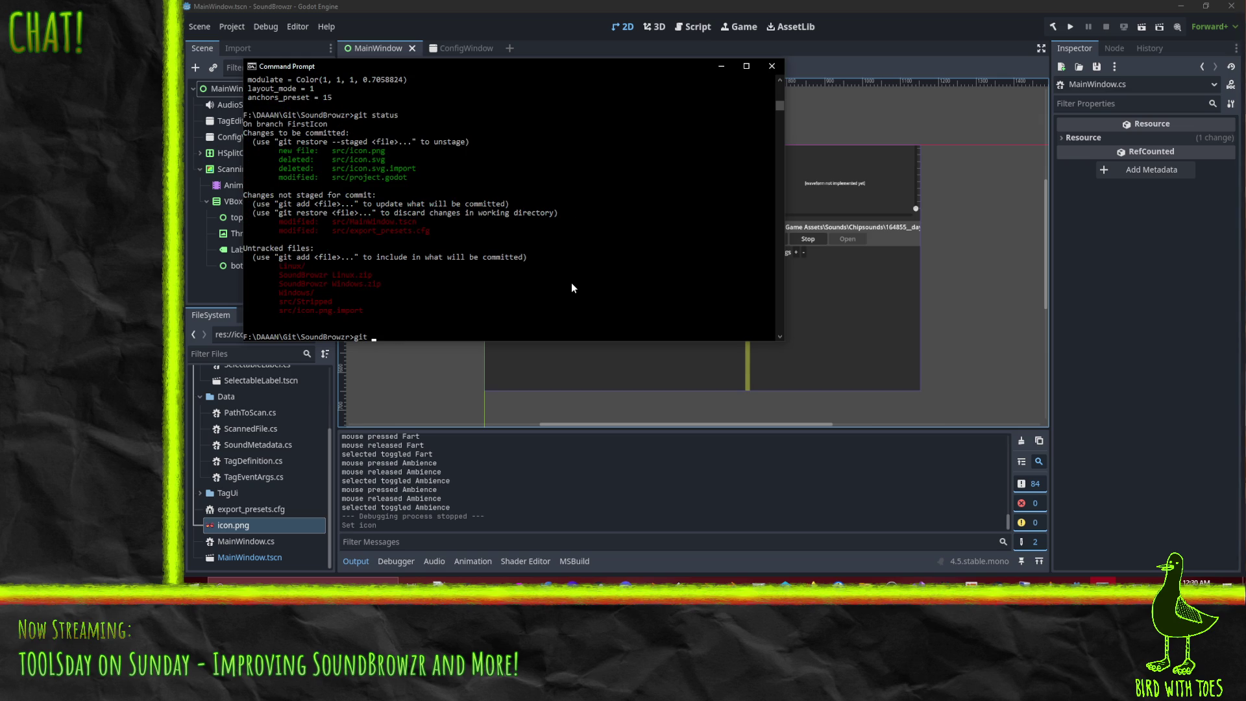
type("commit")
Step: Commit with the message 'Replace icon with one specific to SoundBrowzr' in Vim
key("Return")
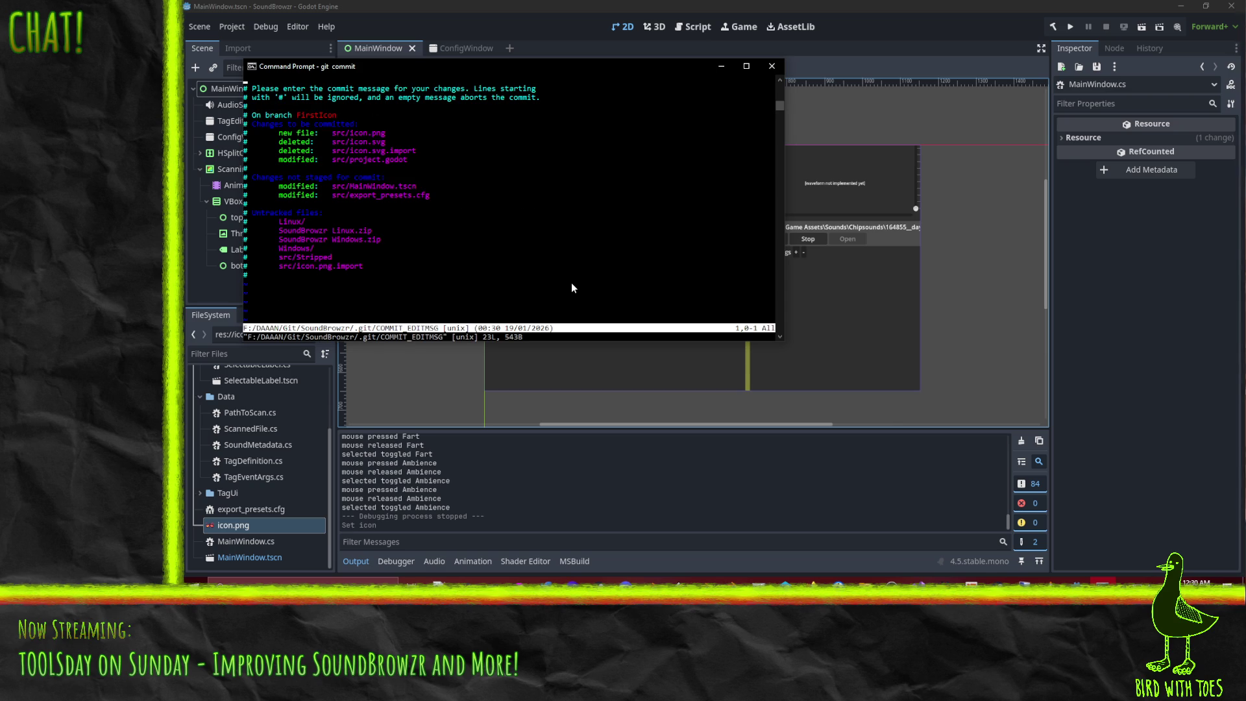
type("iReplace icon with")
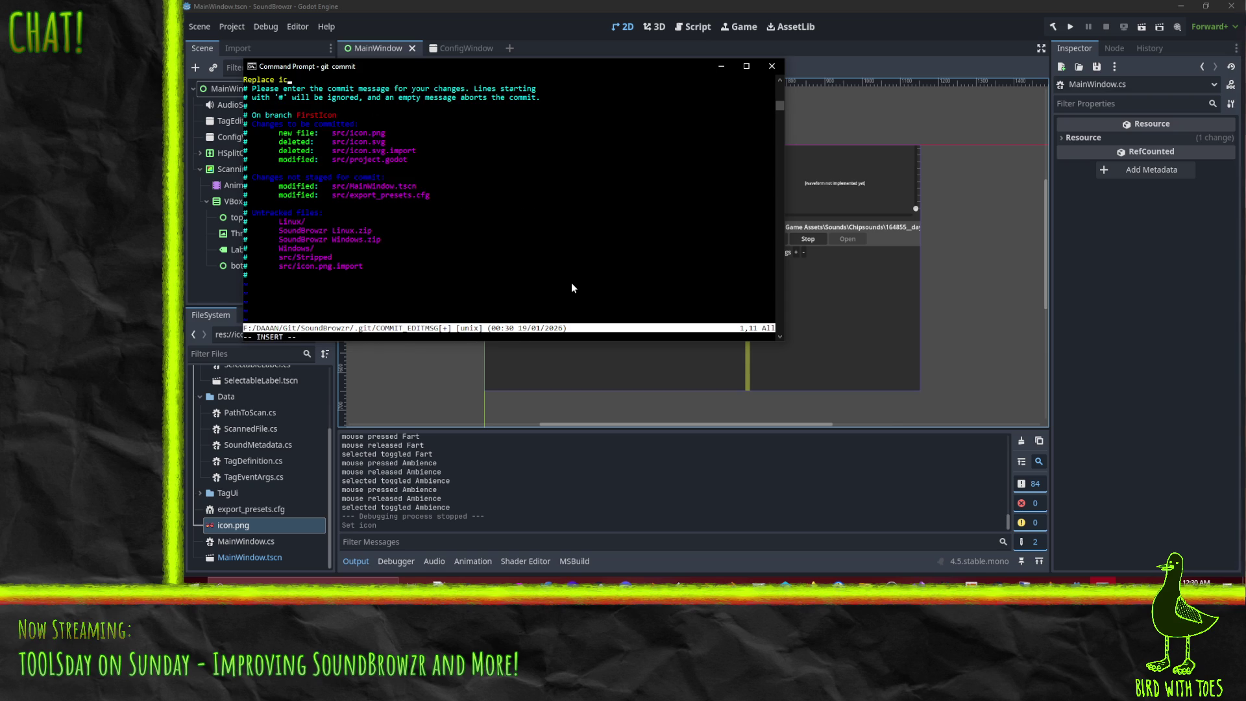
type("on")
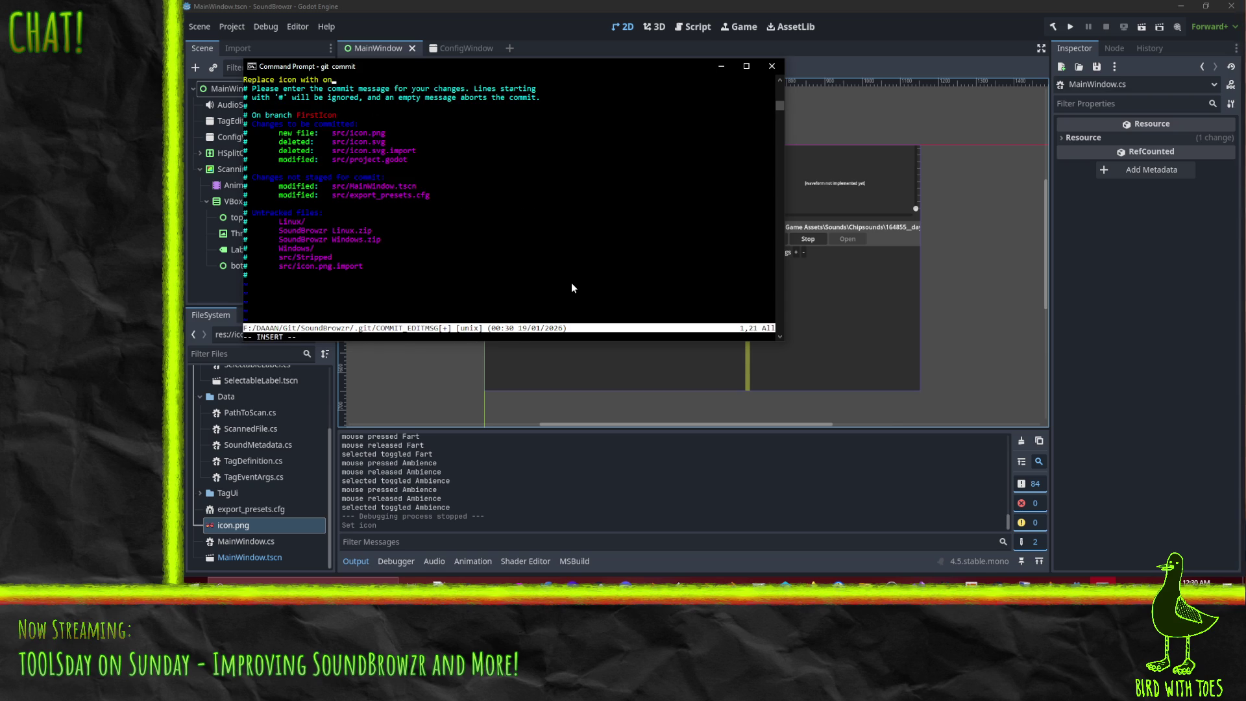
type("e specific to")
type("SoundBrowzr")
key("Return")
key("BackSpace")
key("Escape")
type("wq")
key("Return")
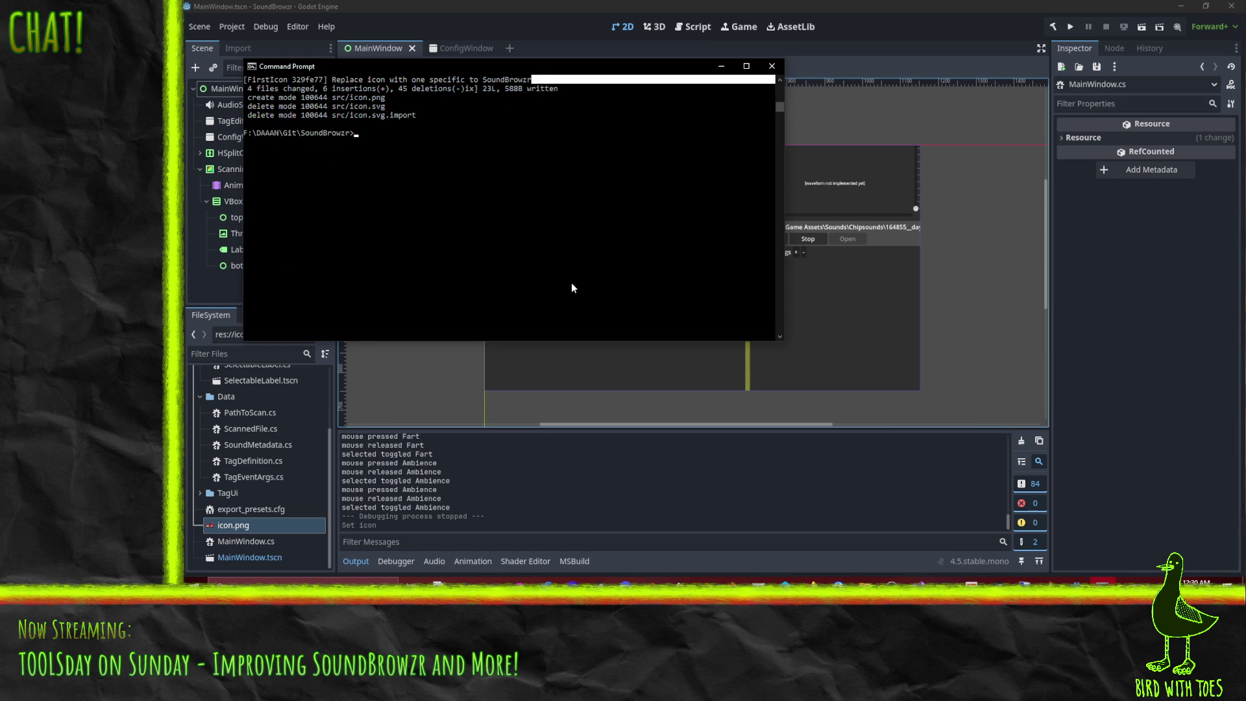
Step: Check git status after the commit and start a git add for remaining files
type("git")
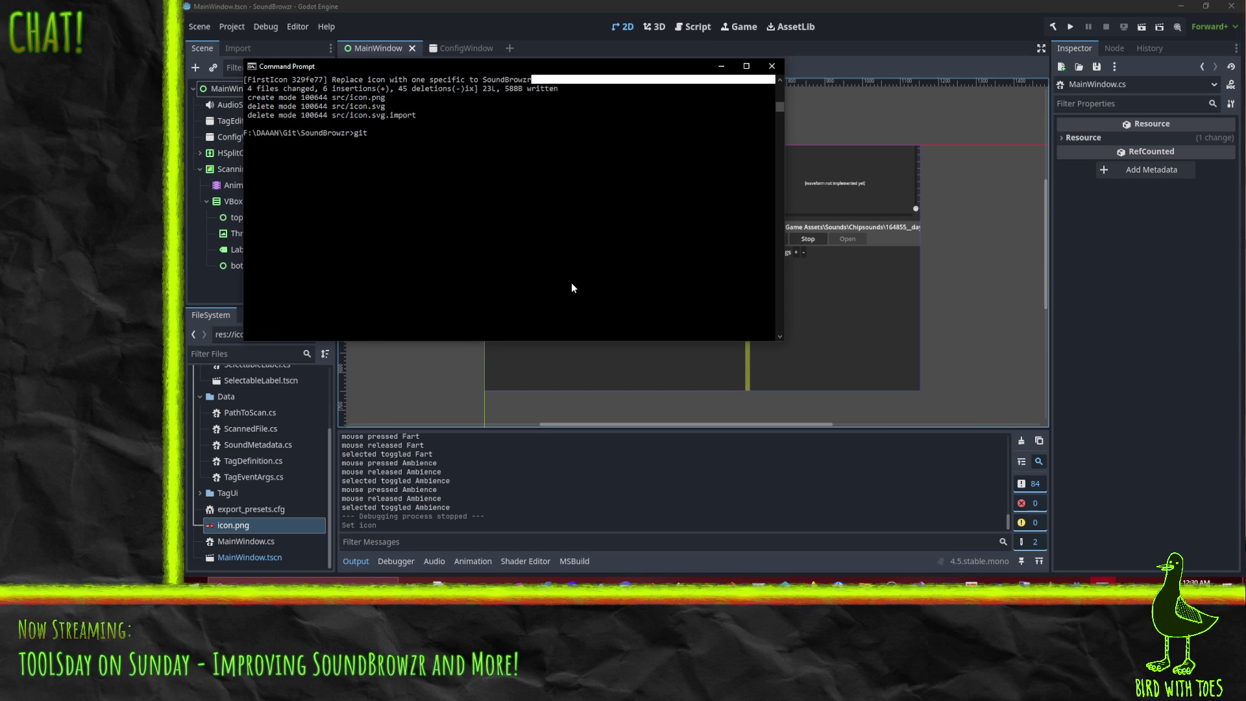
type(" status")
key("Return")
type("git add")
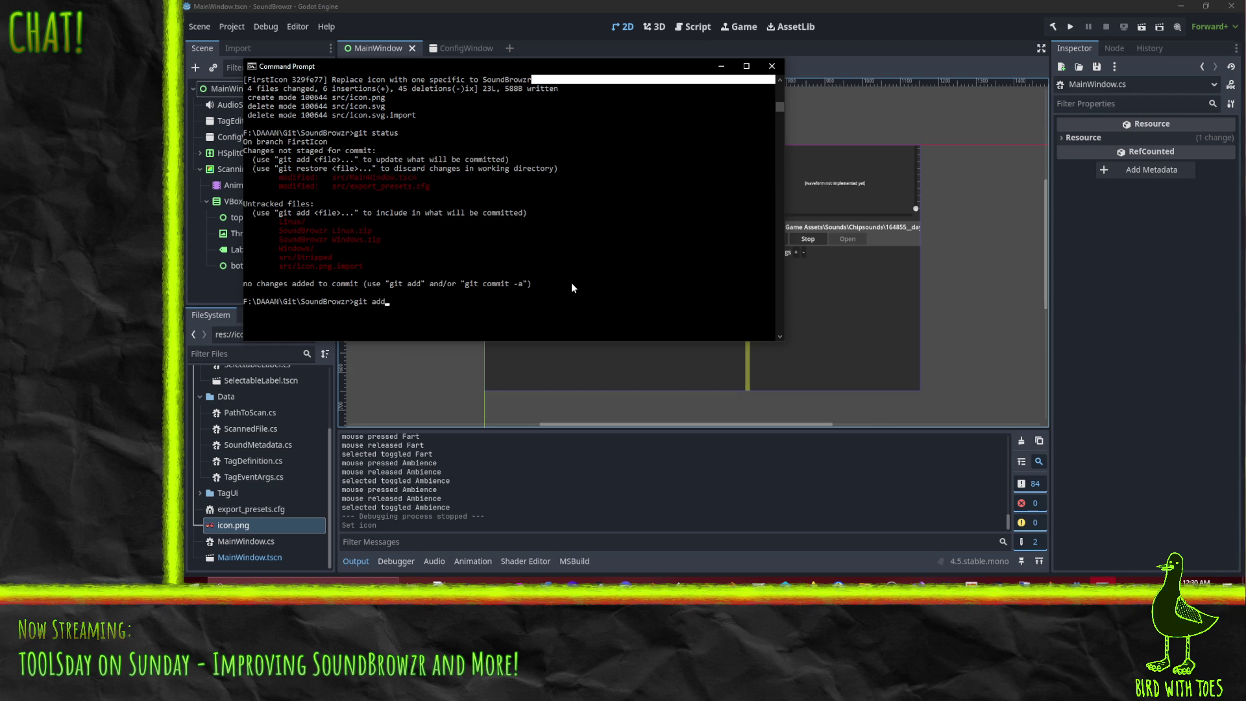
type(" soundBrowzr")
key("Tab")
key("BackSpace")
key("BackSpace")
key("BackSpace")
key("BackSpace")
key("BackSpace")
key("BackSpace")
Step: Stage src\MainWindow.cs and src\export_presets.cfg
type("src\\Ma")
key("Tab")
key("Return")
type("git ad")
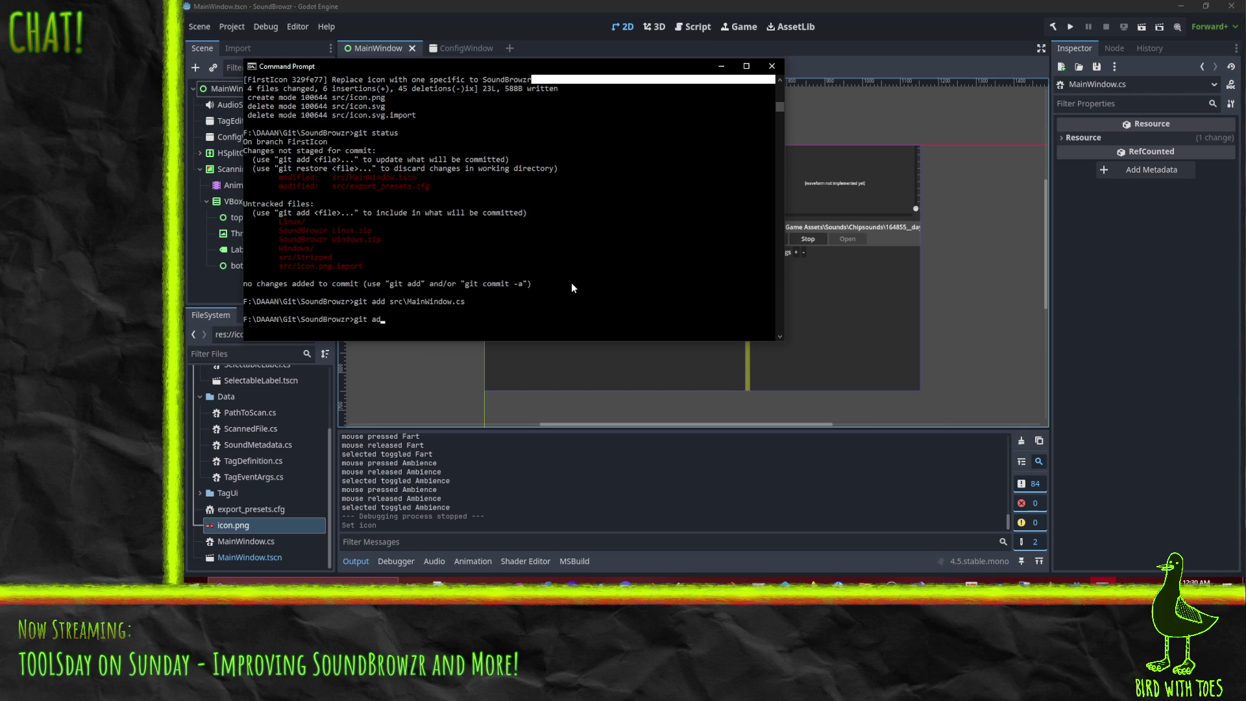
type("d src\\expo")
key("Tab")
key("Return")
Step: Commit them with the message 'These should have been added earlier. Oops.'
type("git commit")
key("Return")
type("iThese should have been added")
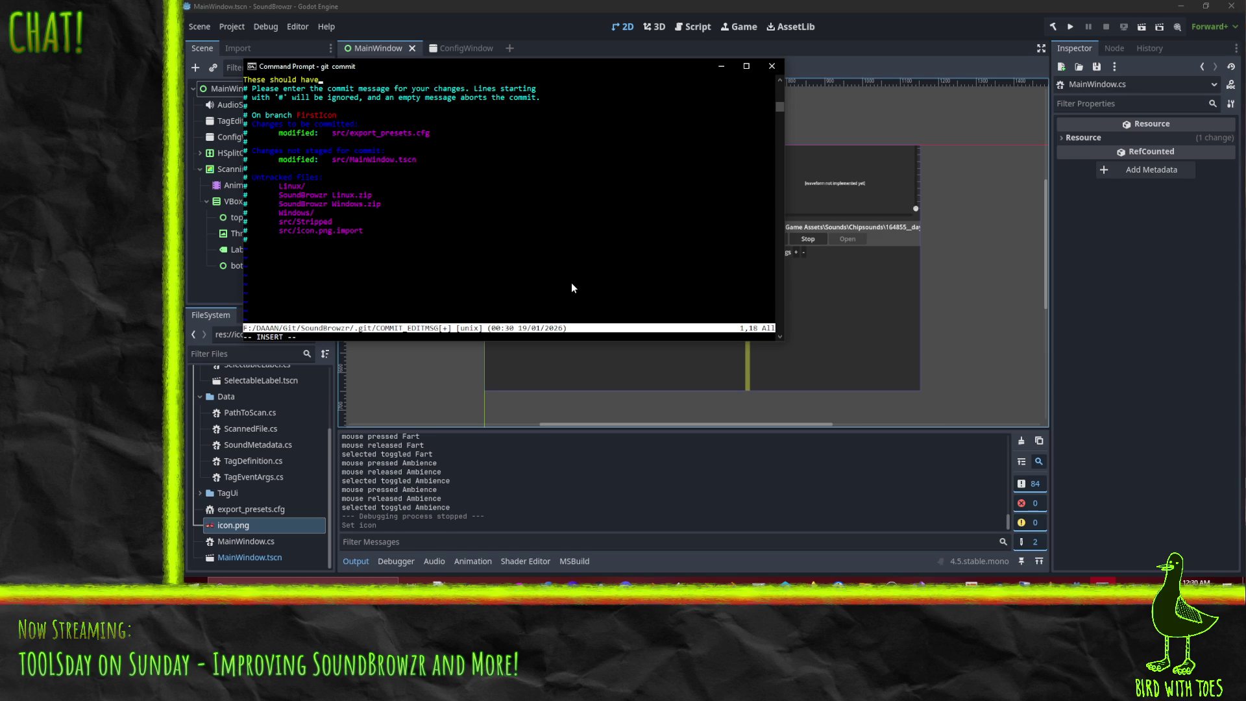
type(" earlier.")
type(" Oops.")
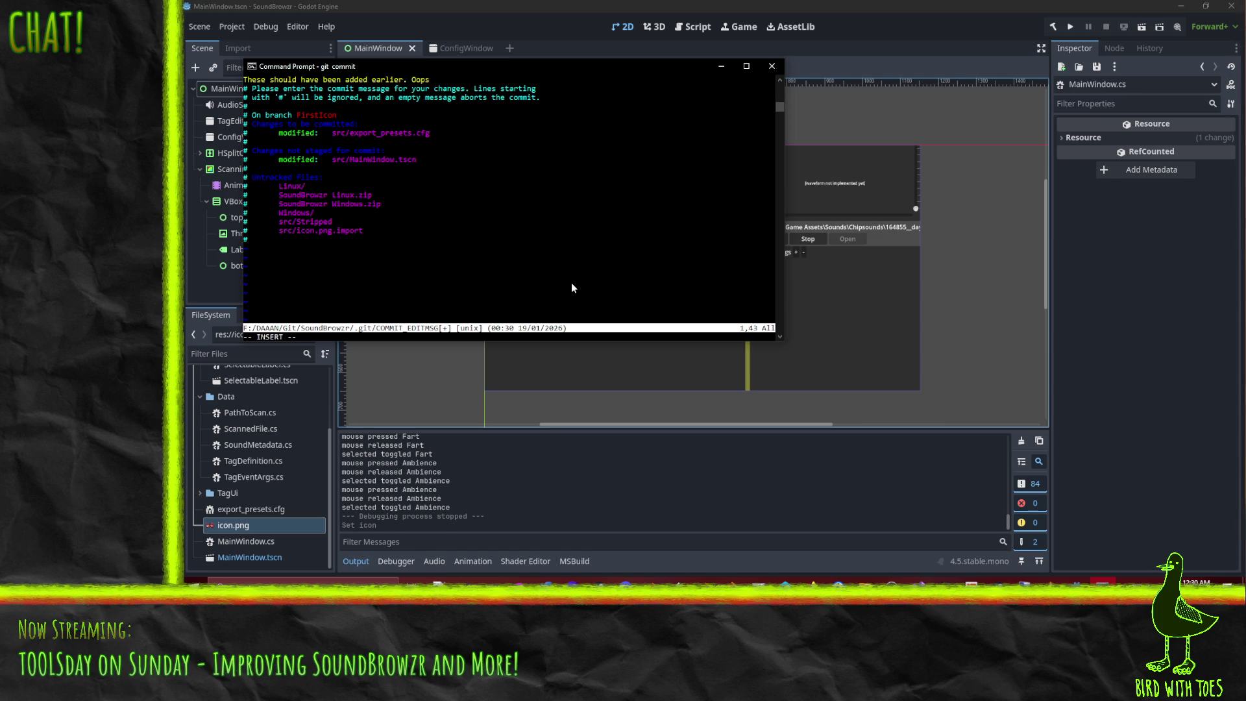
key("Escape")
type(":wq")
key("Return")
type("git push")
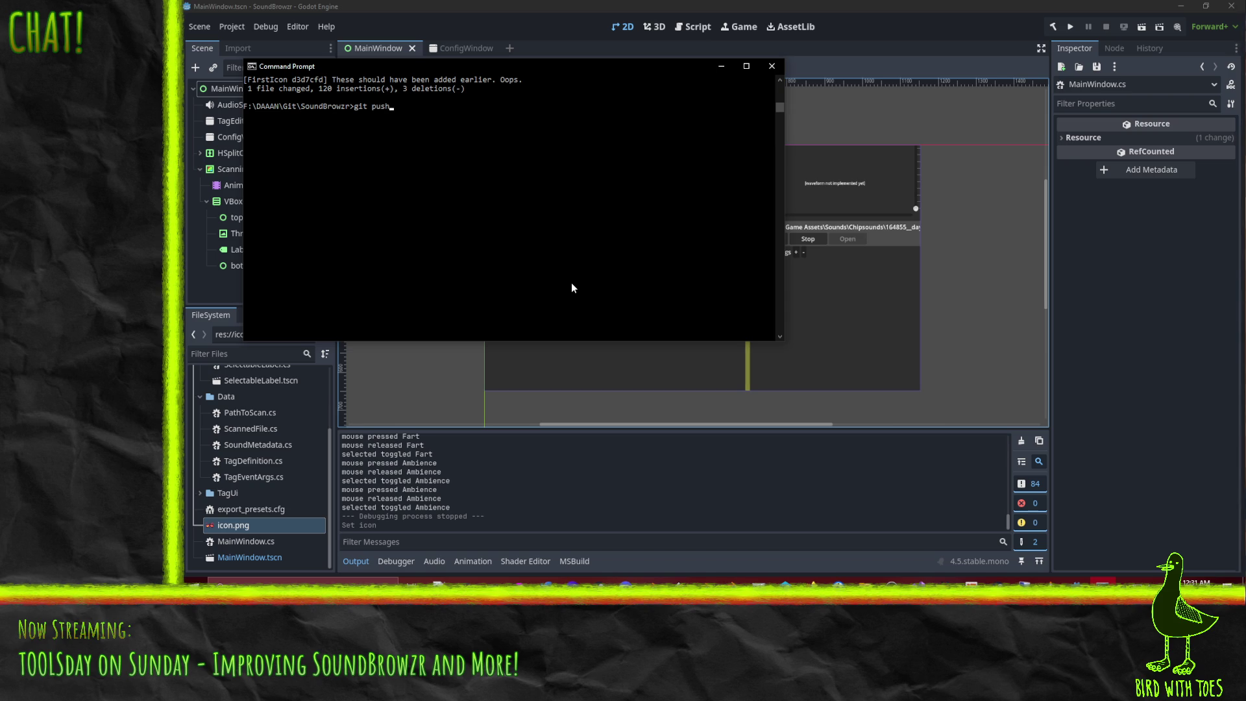
Step: Push FirstIcon with git push --set-upstream origin FirstIcon, entering the key passphrase
key("Return")
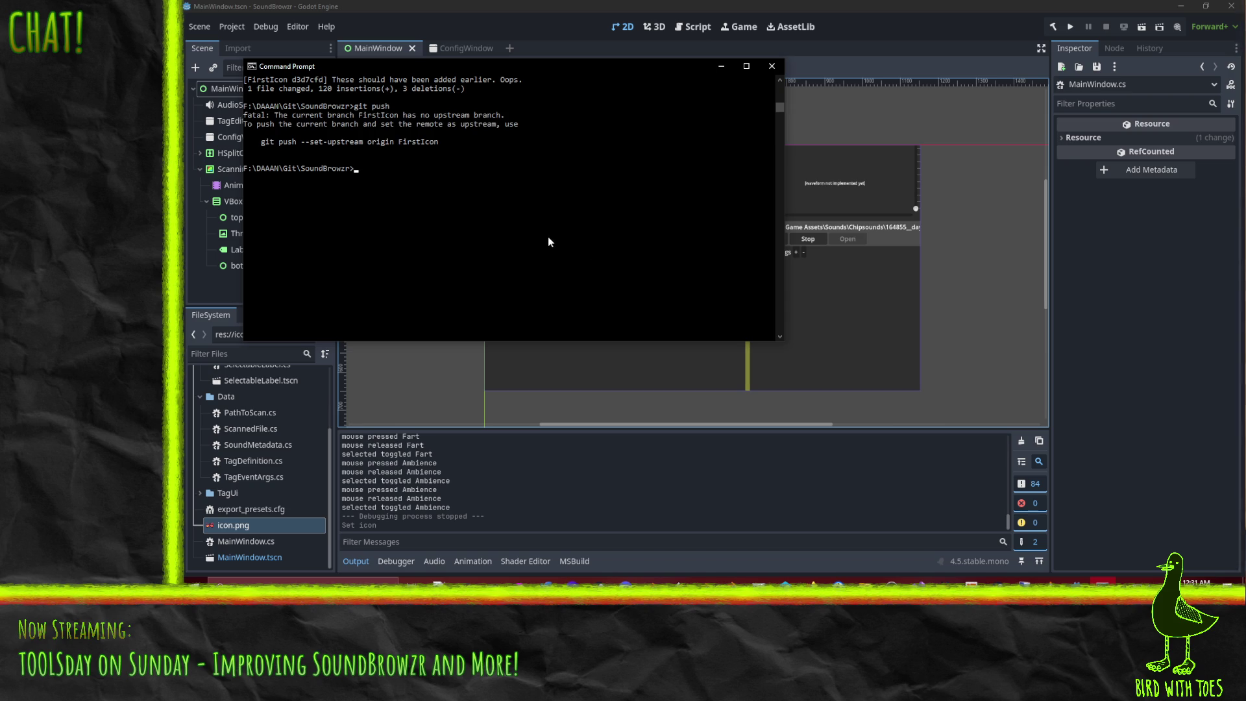
left_click_drag(257, 140, 434, 143)
right_click(434, 144)
right_click(422, 161)
key("Return")
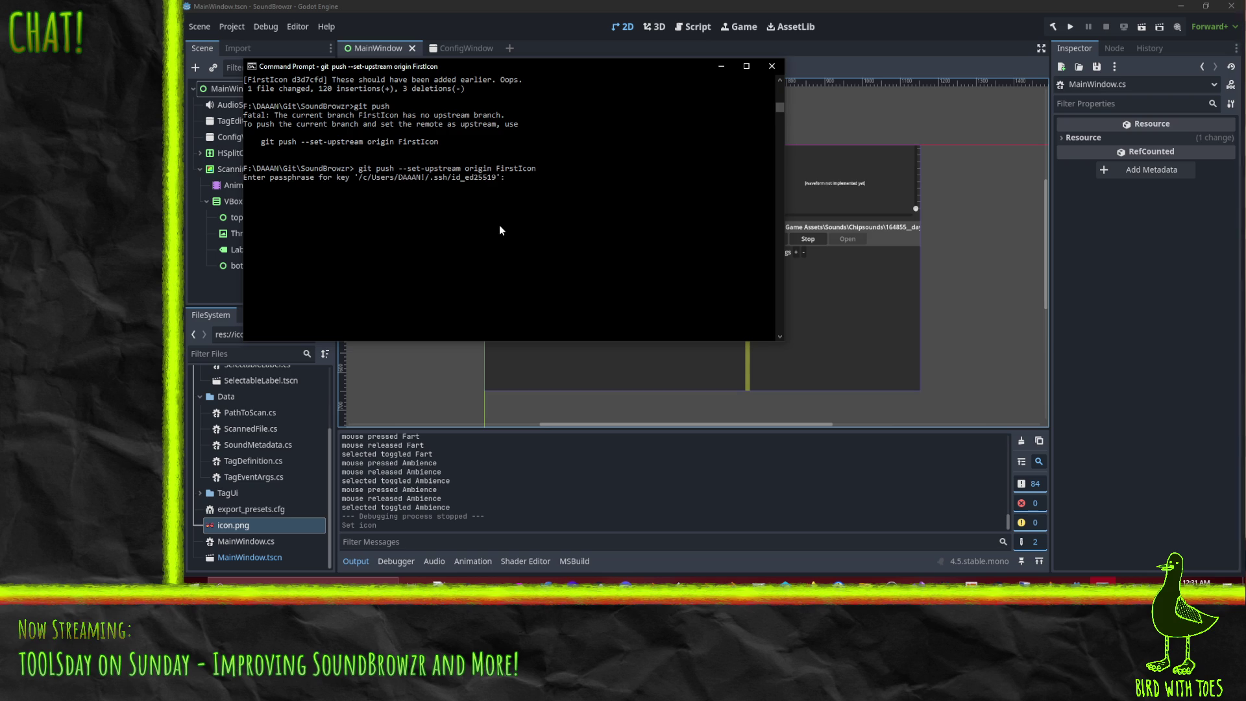
key("Return")
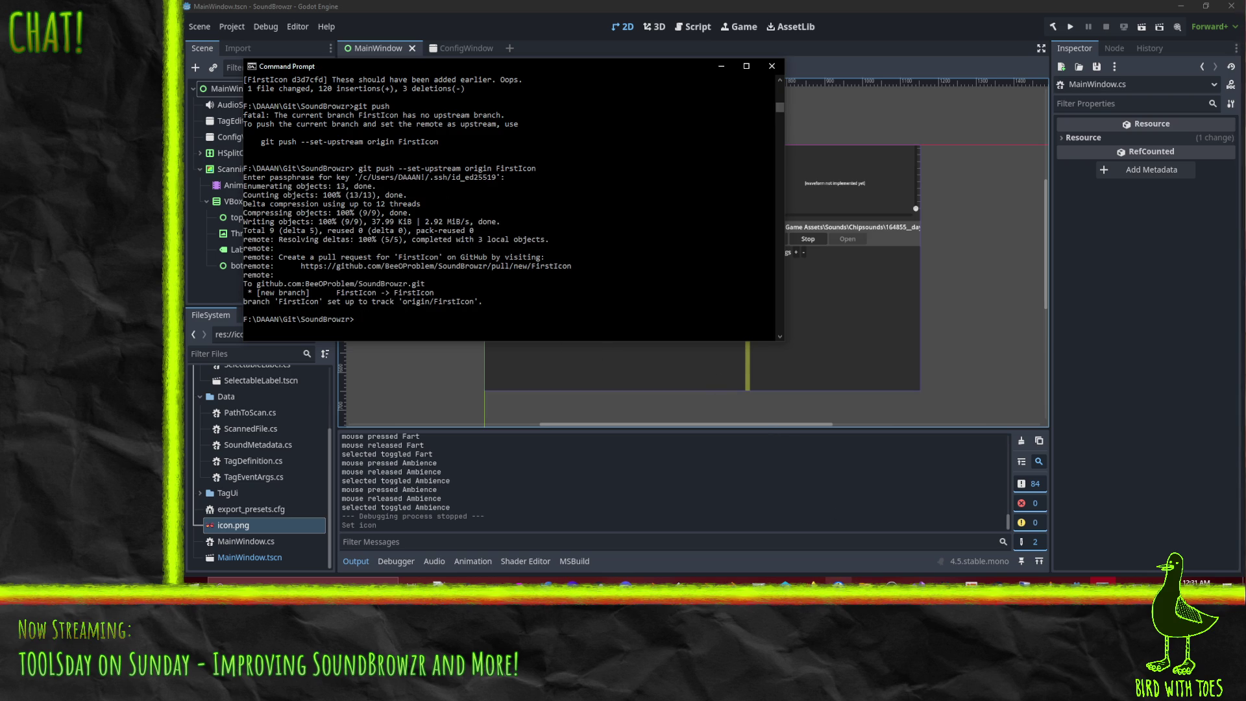
Step: In Firefox, go to the SoundBrowzr code page and start a pull request from FirstIcon
mouse_move(811, 580)
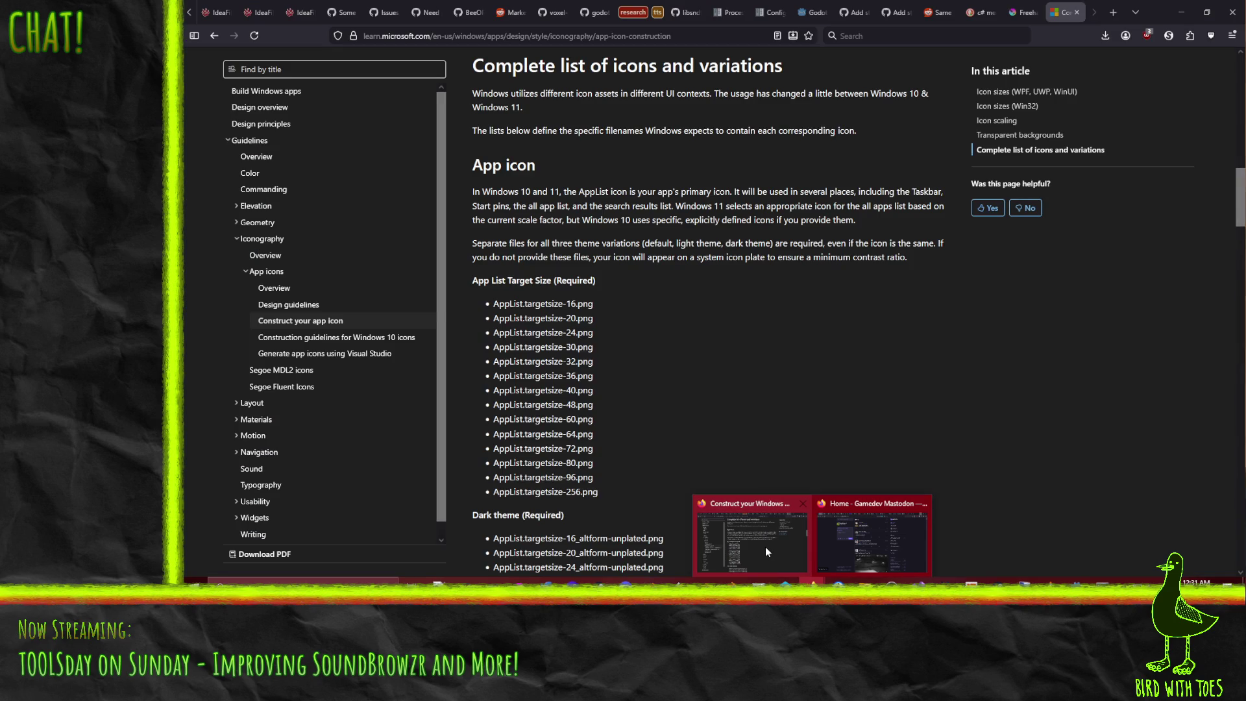
left_click(765, 547)
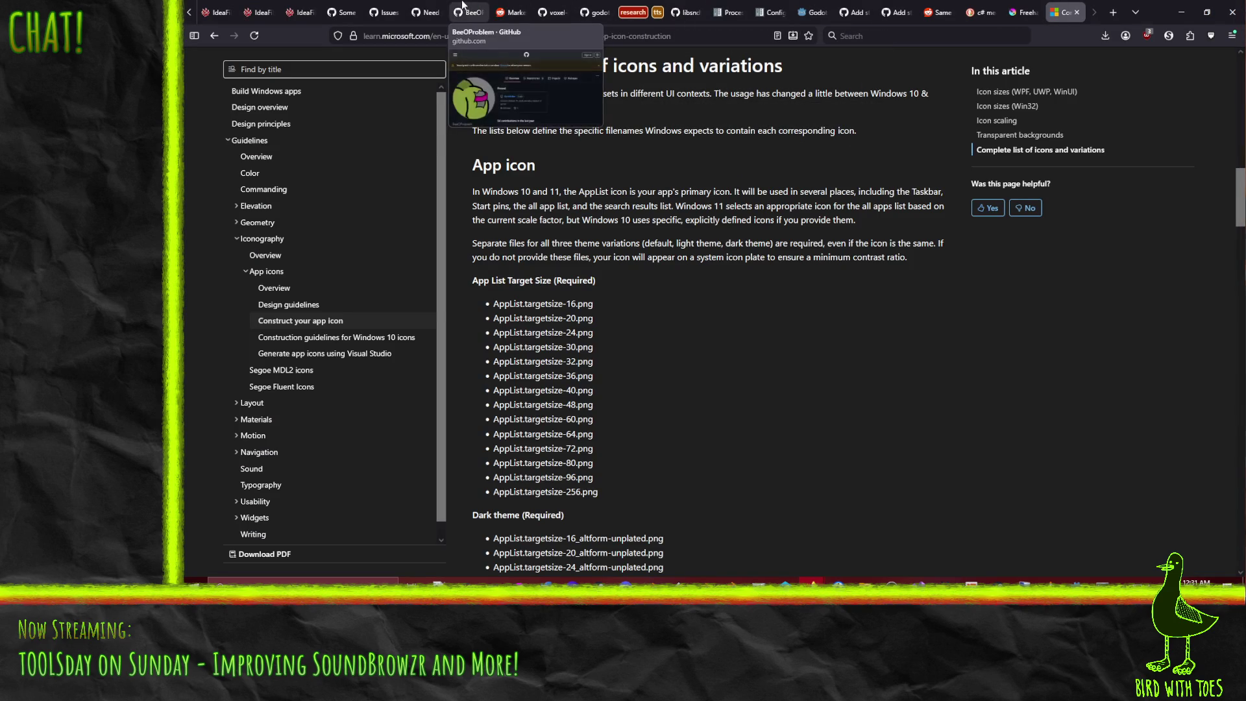
left_click(418, 10)
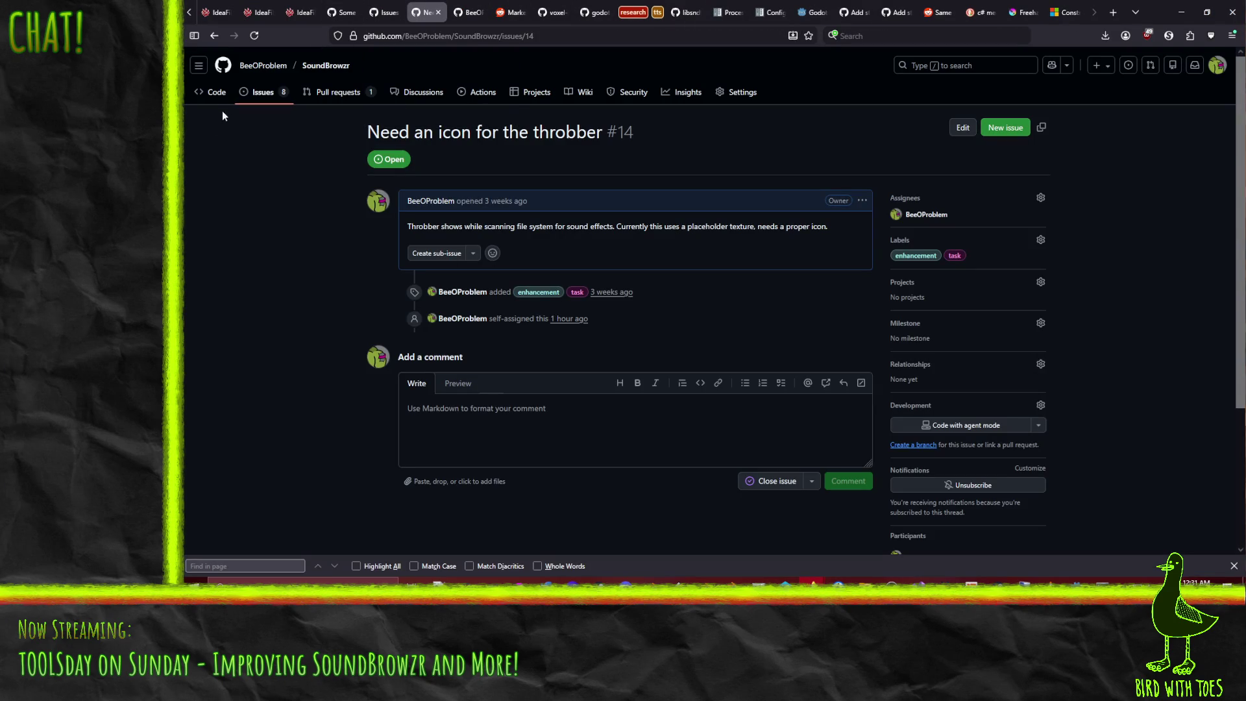
left_click(214, 93)
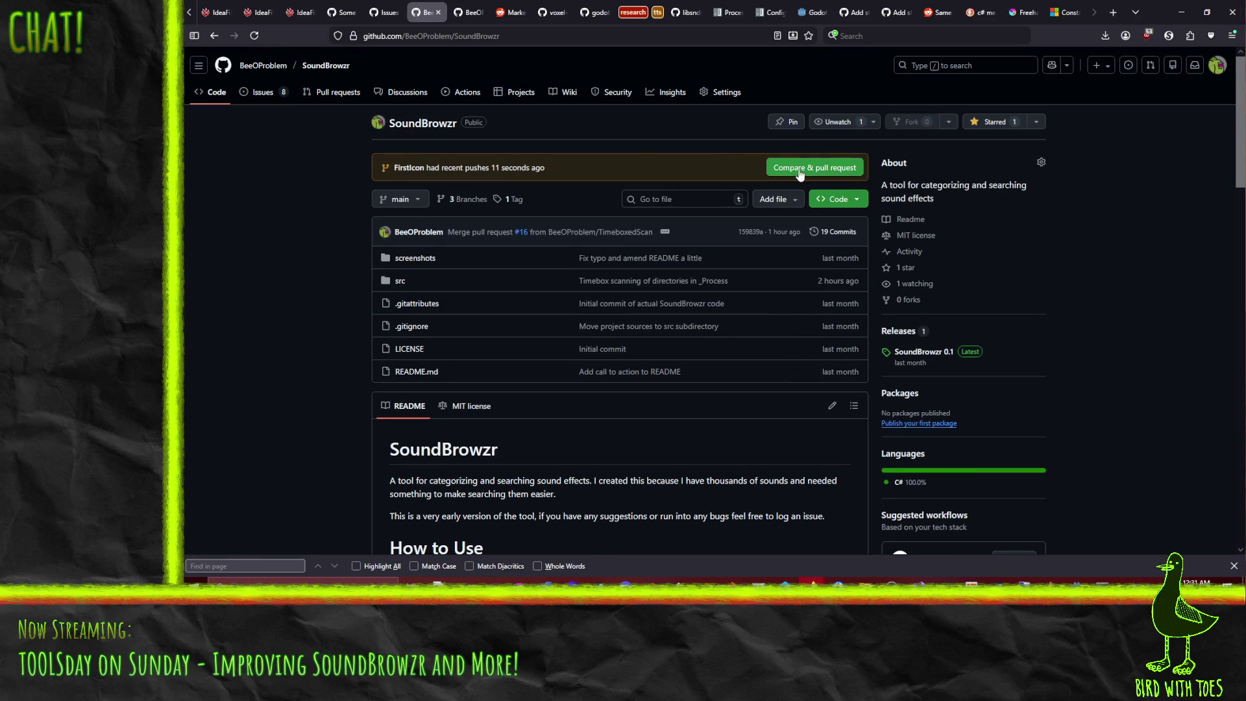
left_click(777, 170)
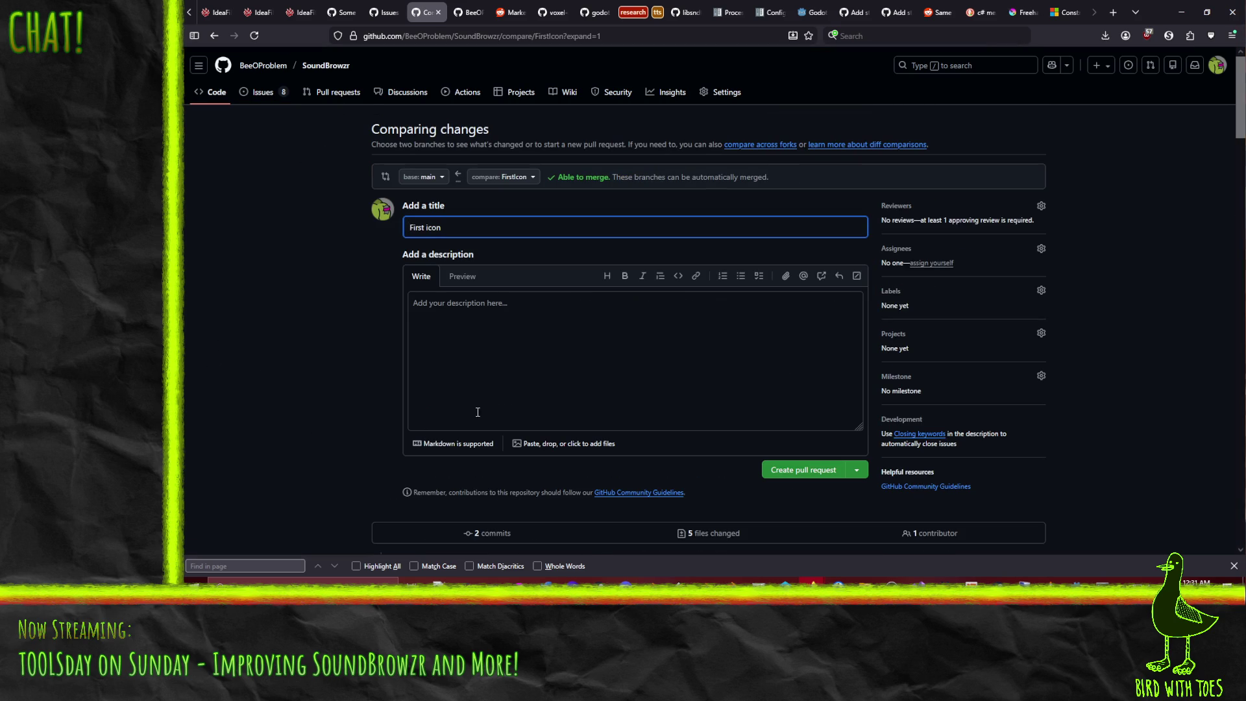
Step: Review the pull request diff: 5 files, 126 additions, 48 deletions, icon.svg files deleted
key("ctrl+a")
scroll(500, 362, "down", 4)
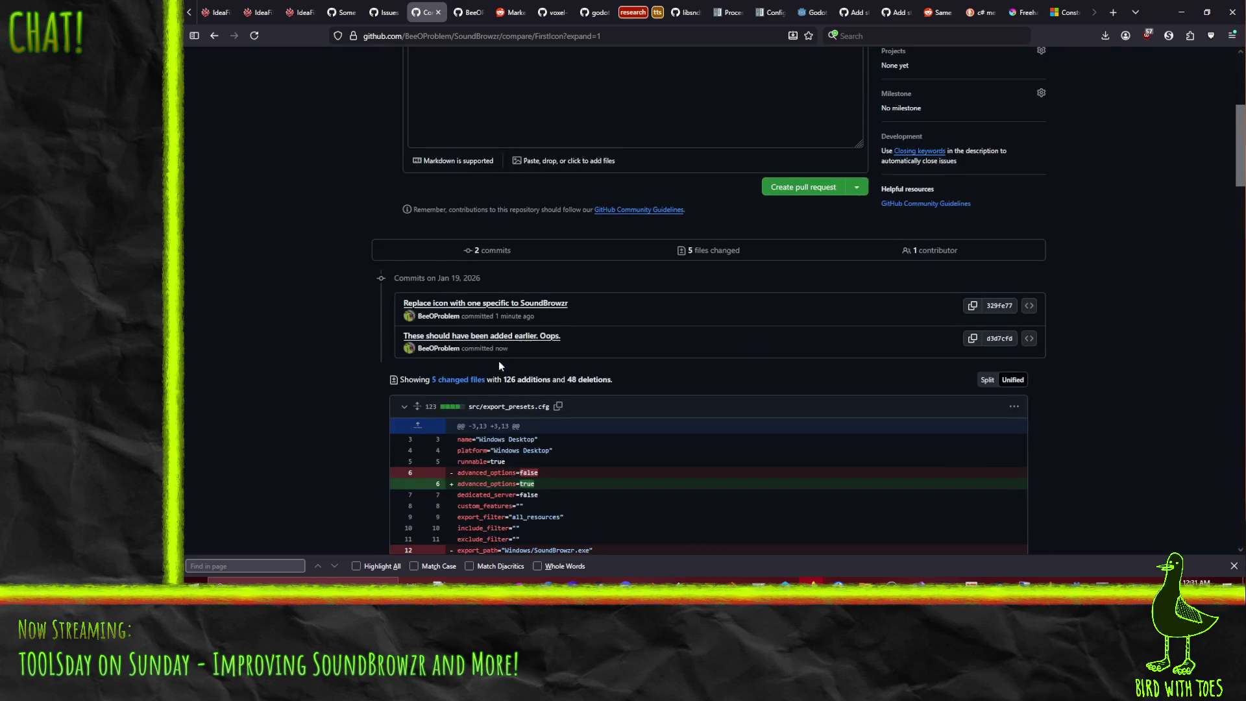
scroll(500, 362, "down", 4)
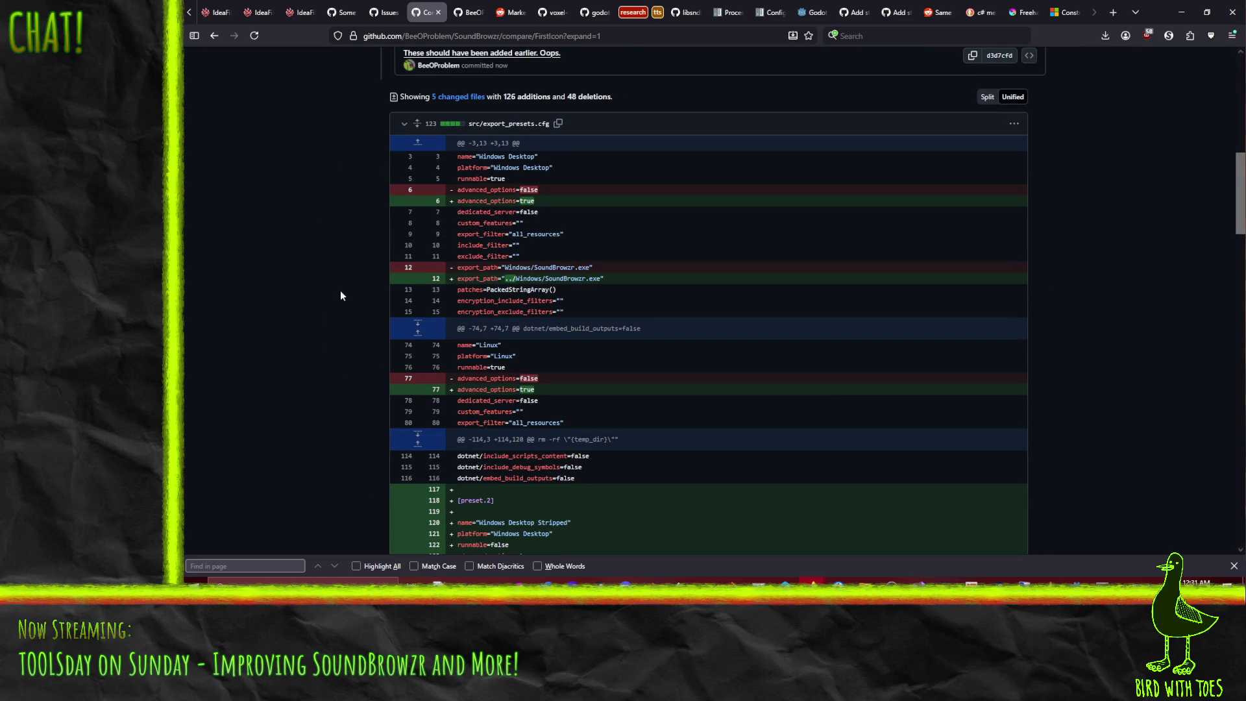
scroll(324, 305, "down", 3)
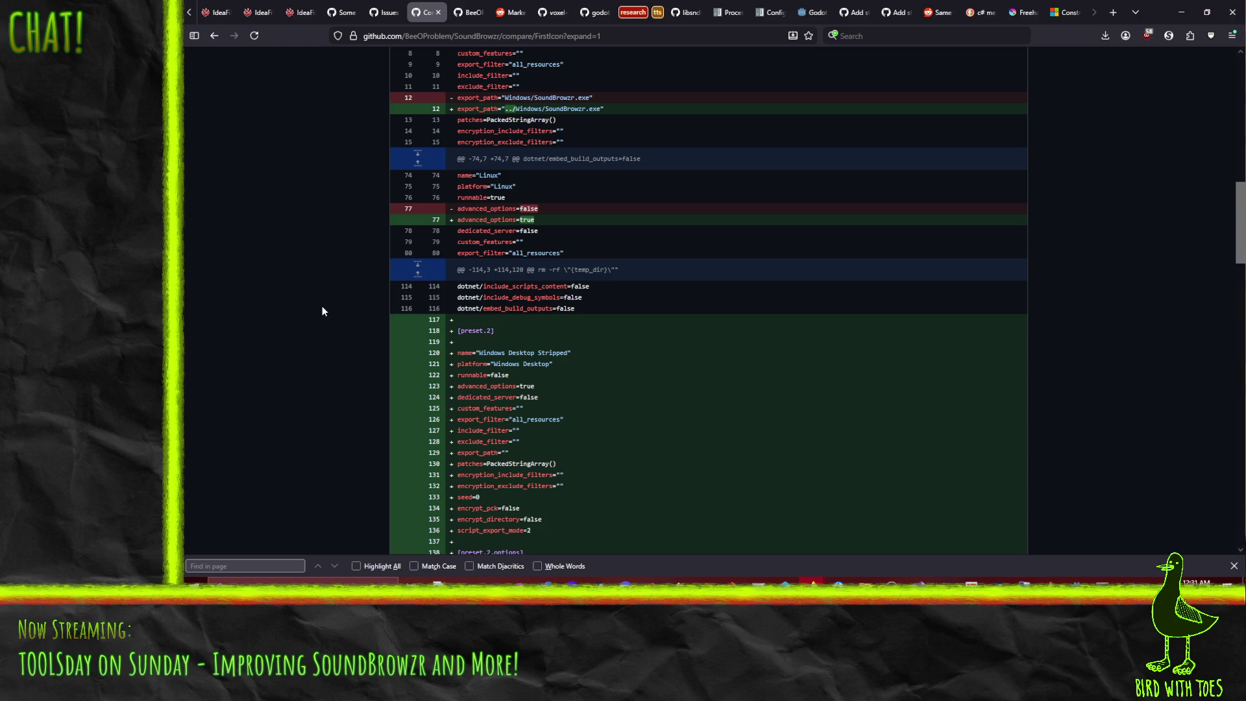
scroll(323, 311, "down", 2)
scroll(322, 311, "down", 10)
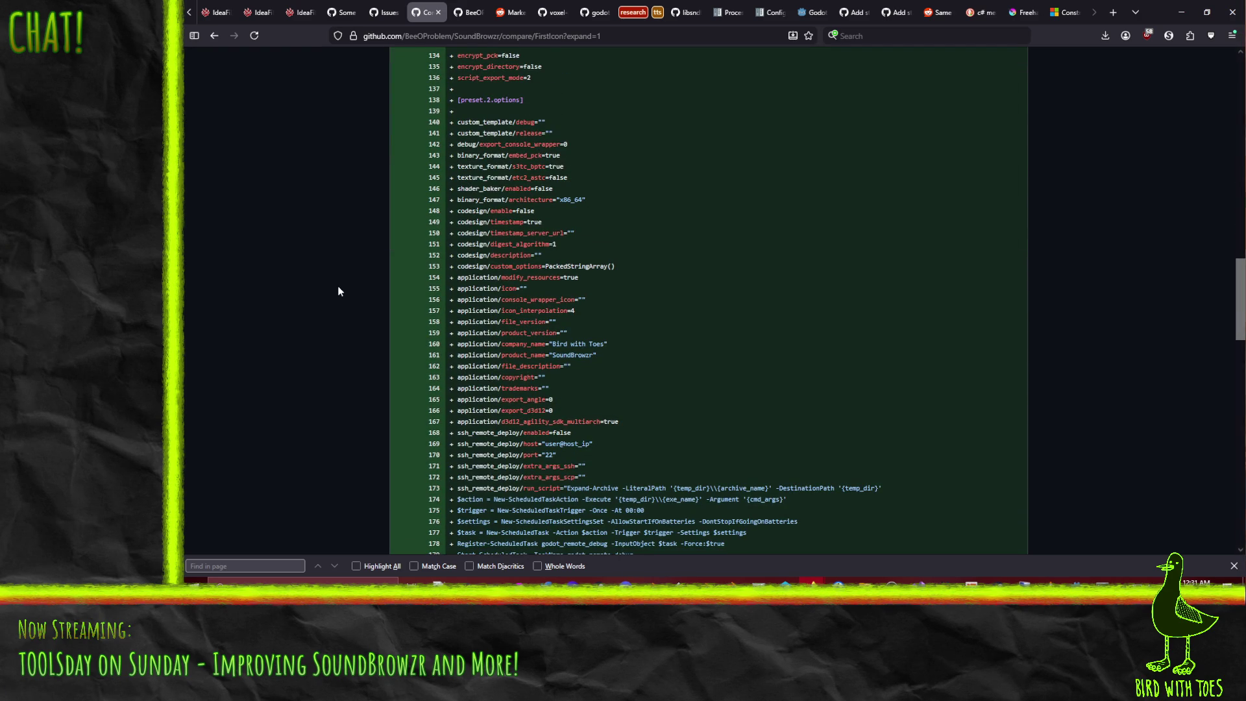
scroll(338, 287, "up", 5)
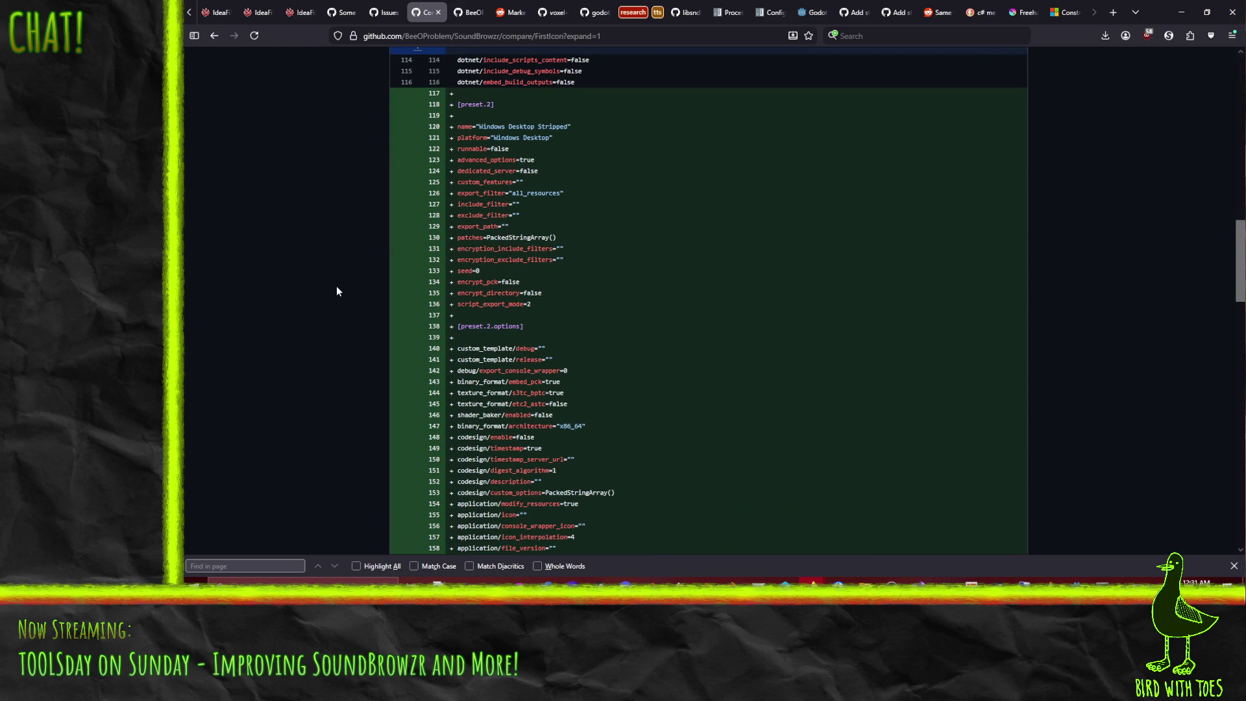
scroll(333, 293, "down", 12)
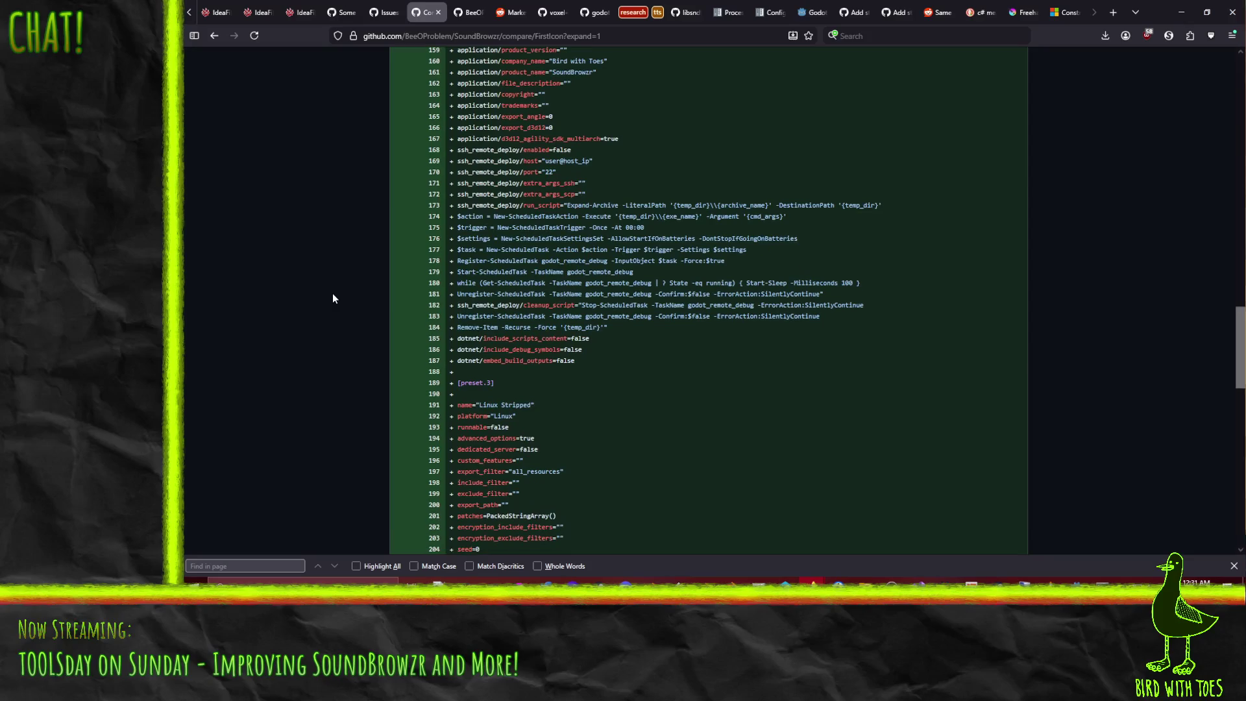
scroll(333, 293, "down", 11)
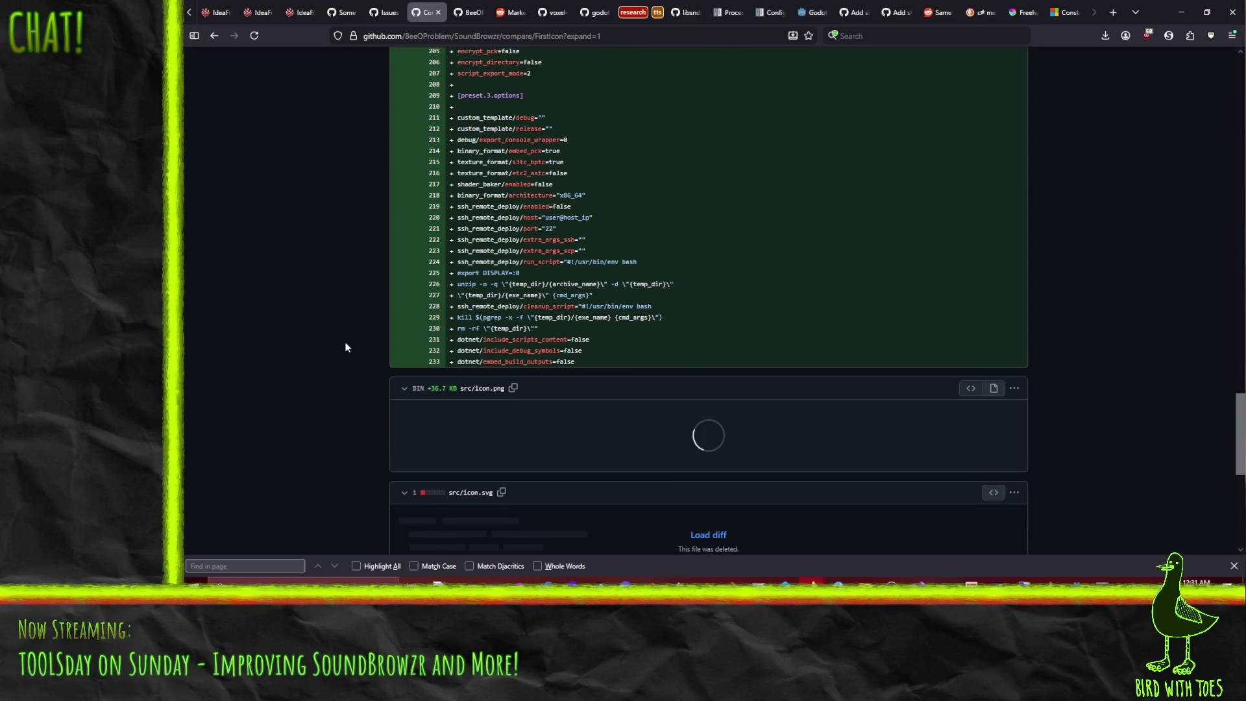
scroll(340, 315, "up", 5)
scroll(354, 389, "up", 20)
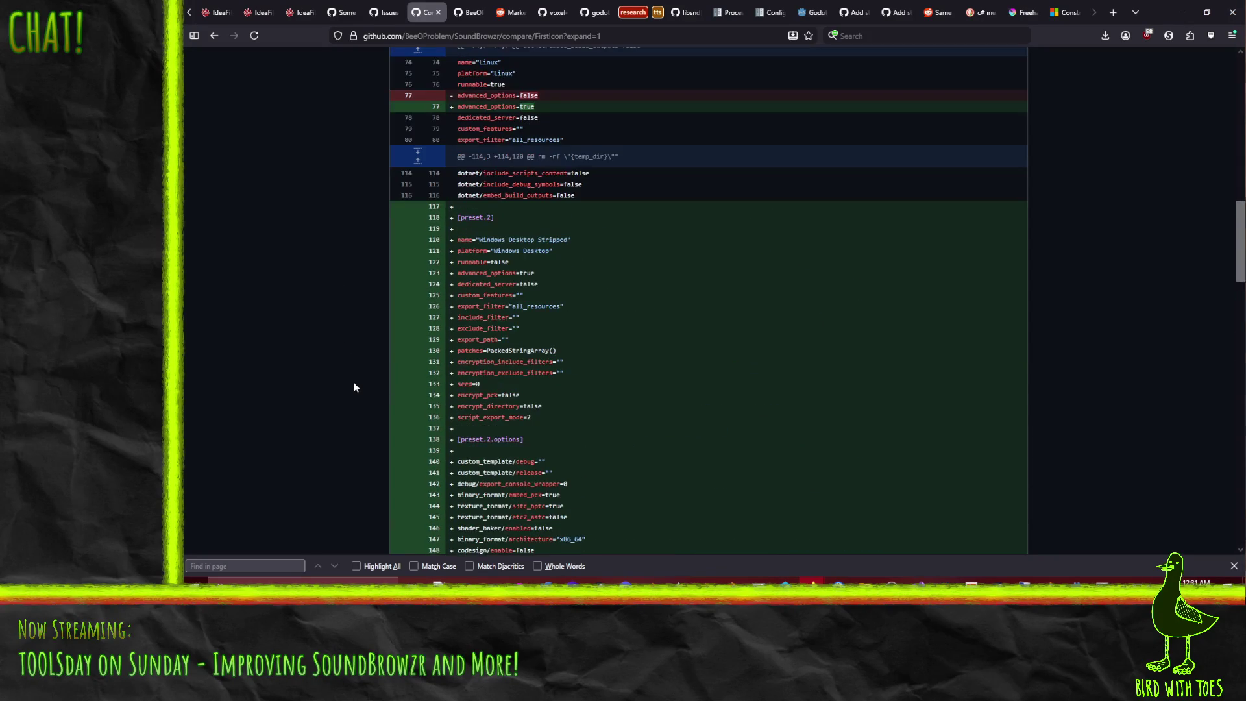
scroll(354, 382, "up", 1)
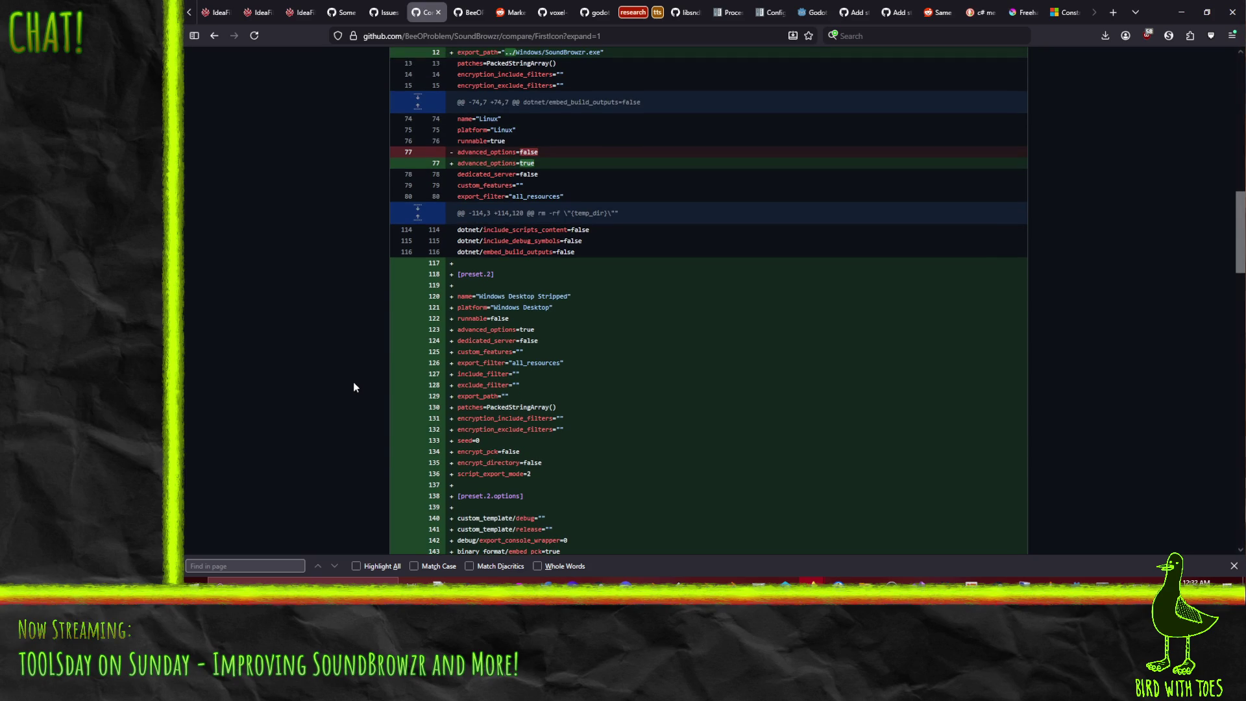
scroll(353, 387, "down", 20)
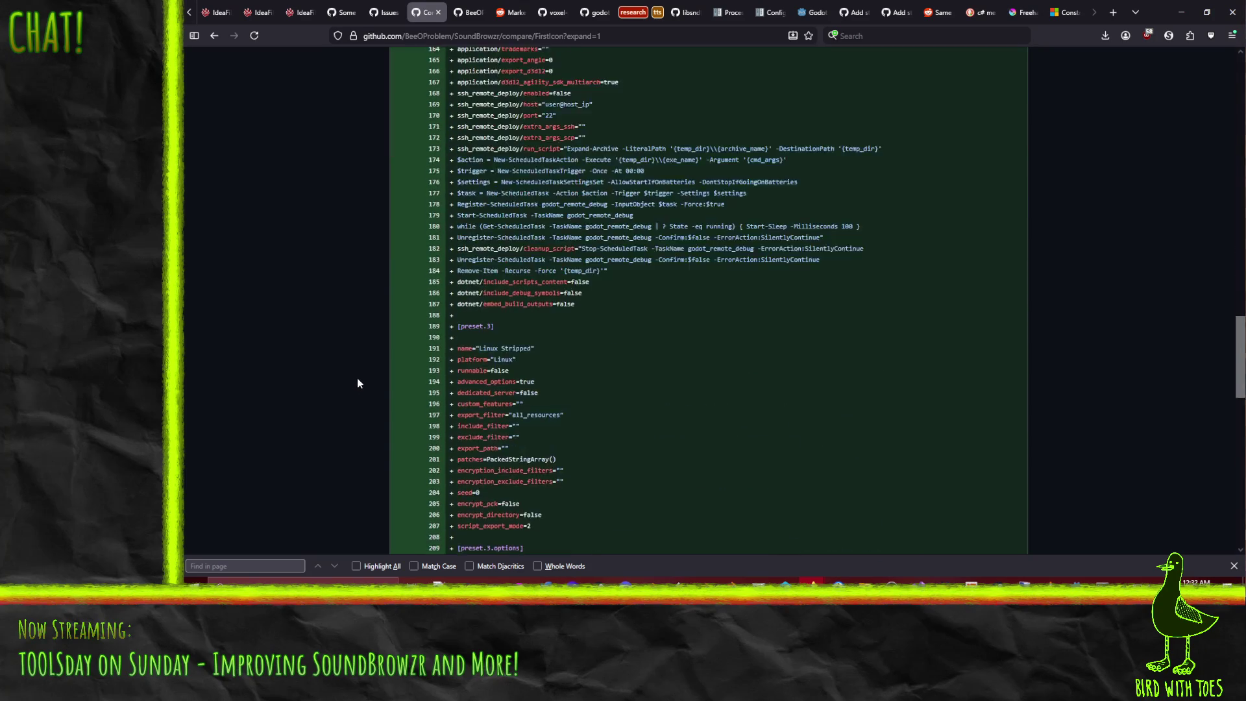
scroll(358, 386, "down", 1)
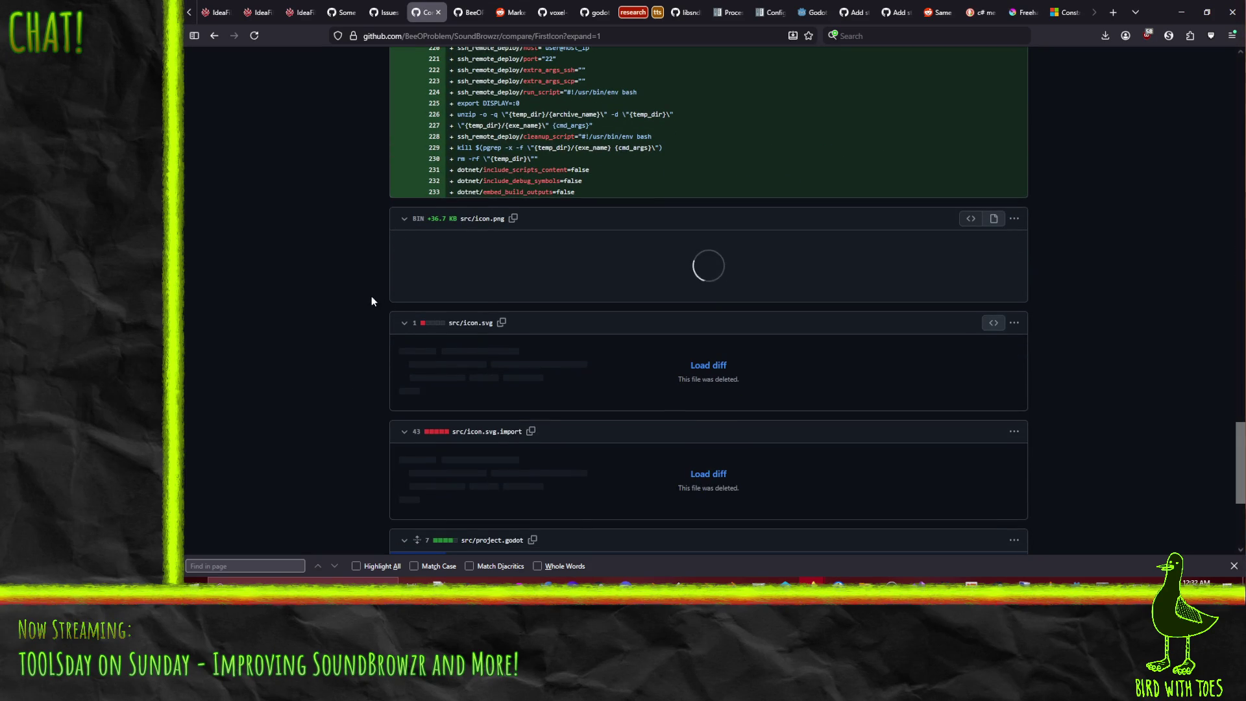
scroll(367, 312, "down", 1)
scroll(370, 305, "down", 1)
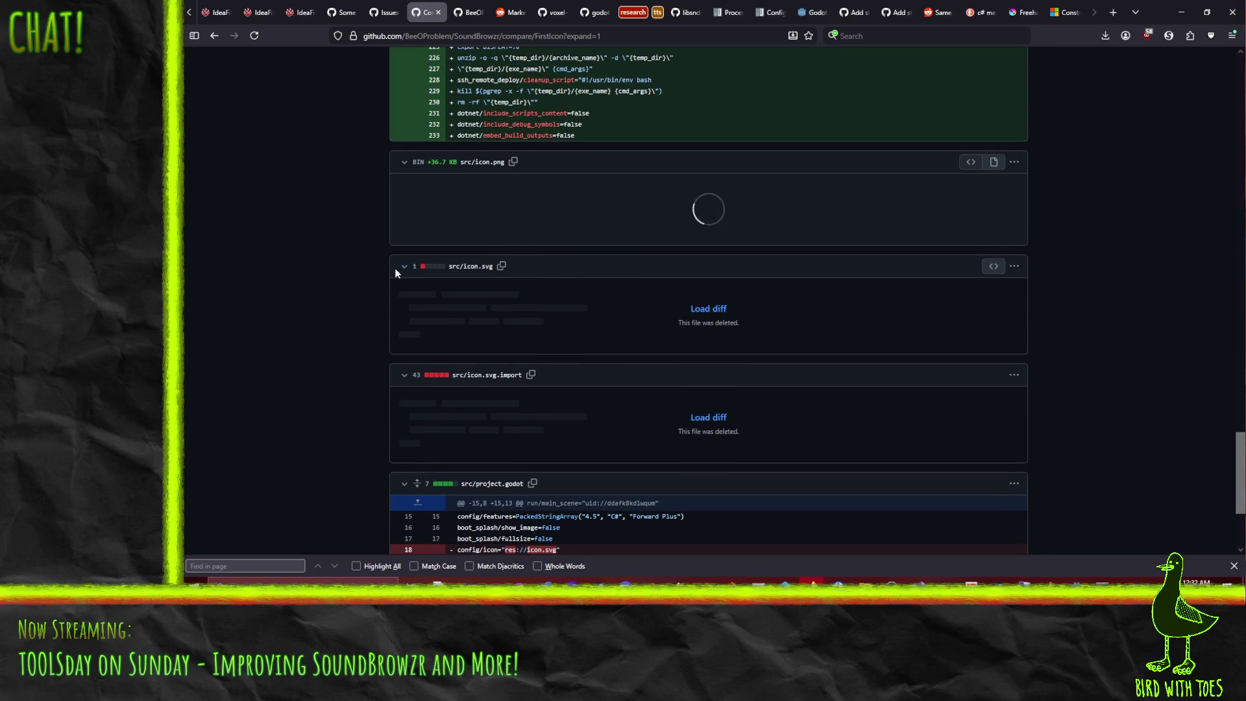
scroll(385, 389, "down", 3)
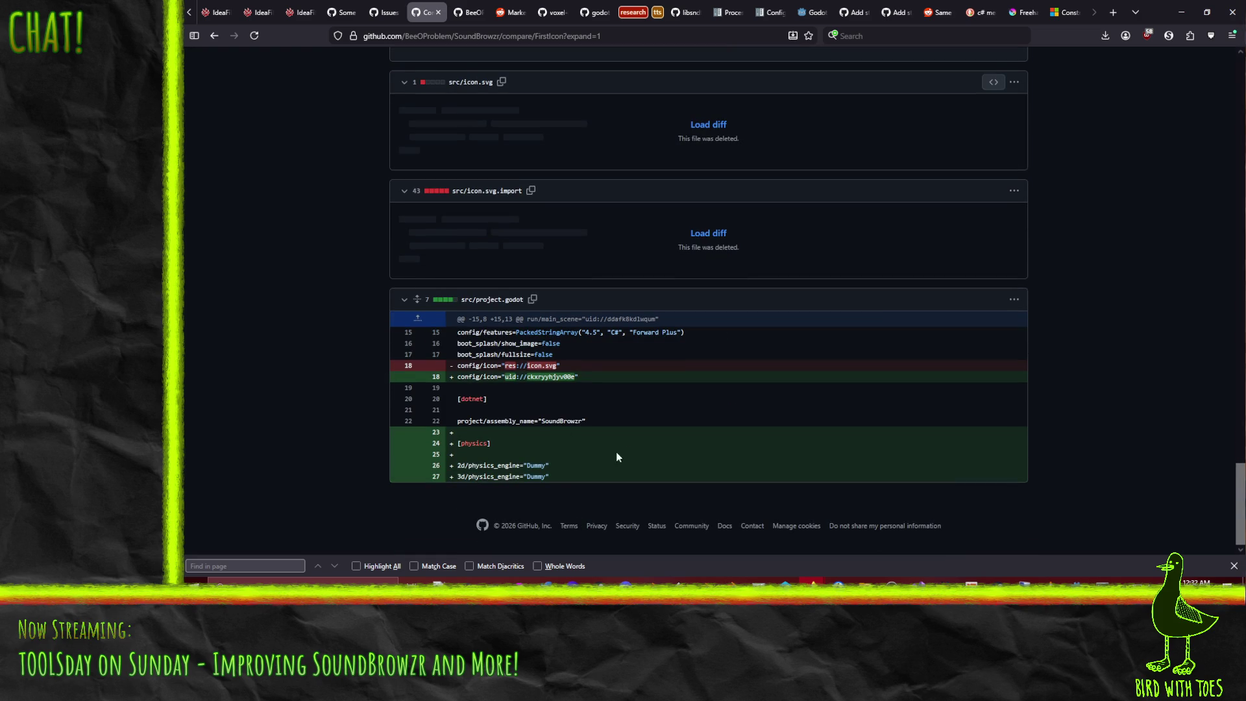
scroll(582, 493, "up", 20)
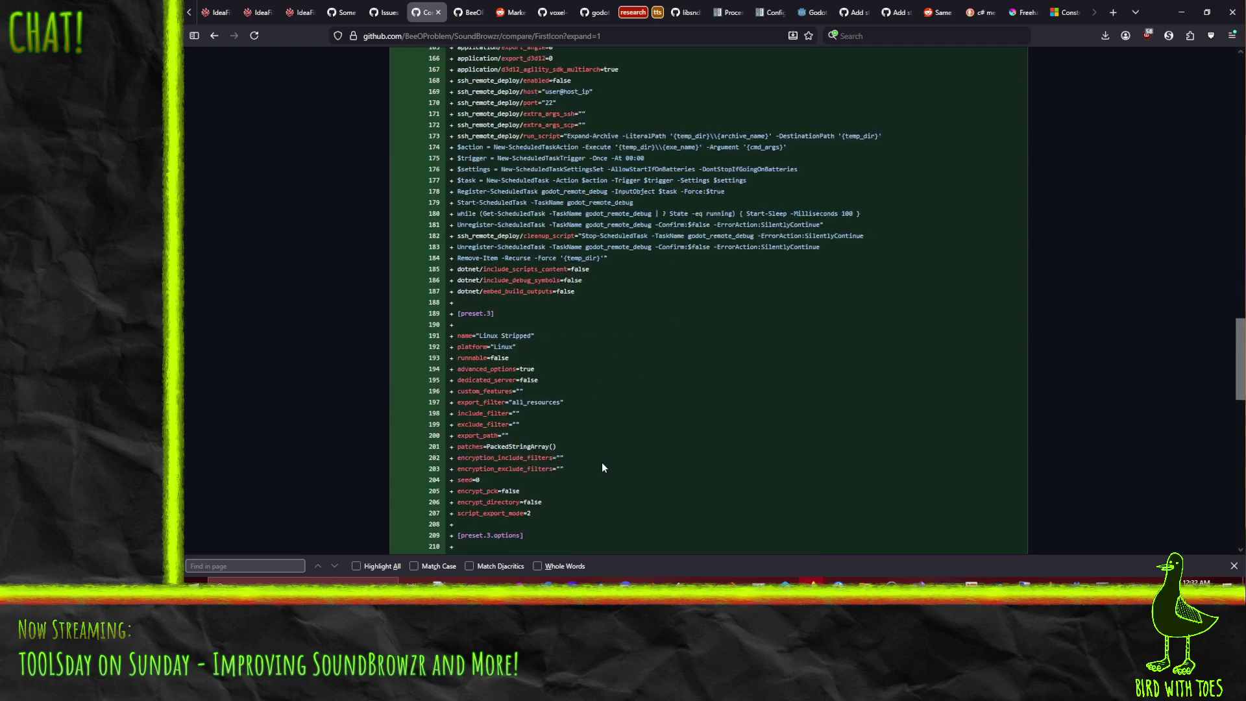
scroll(580, 375, "up", 3)
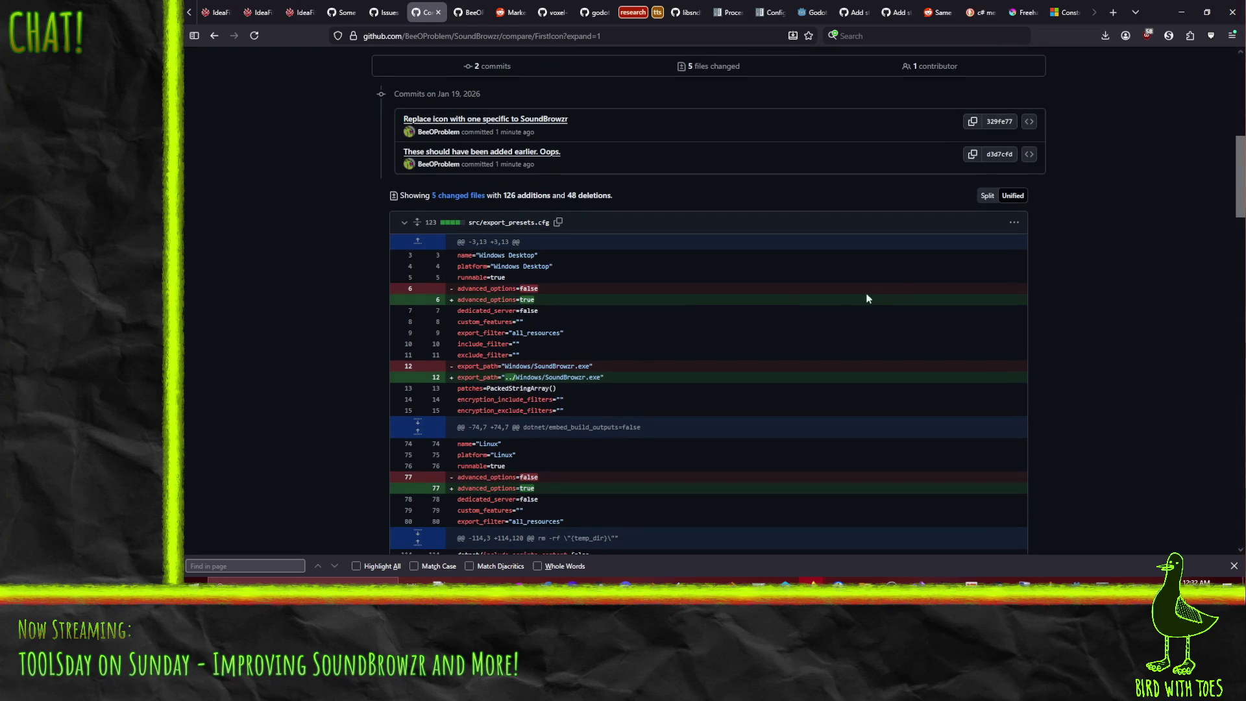
left_click(403, 223)
left_click(403, 223)
Step: Retitle the pull request 'First pass at an icon for SoundBrowzr instead of using the generic robot head'
scroll(601, 284, "up", 7)
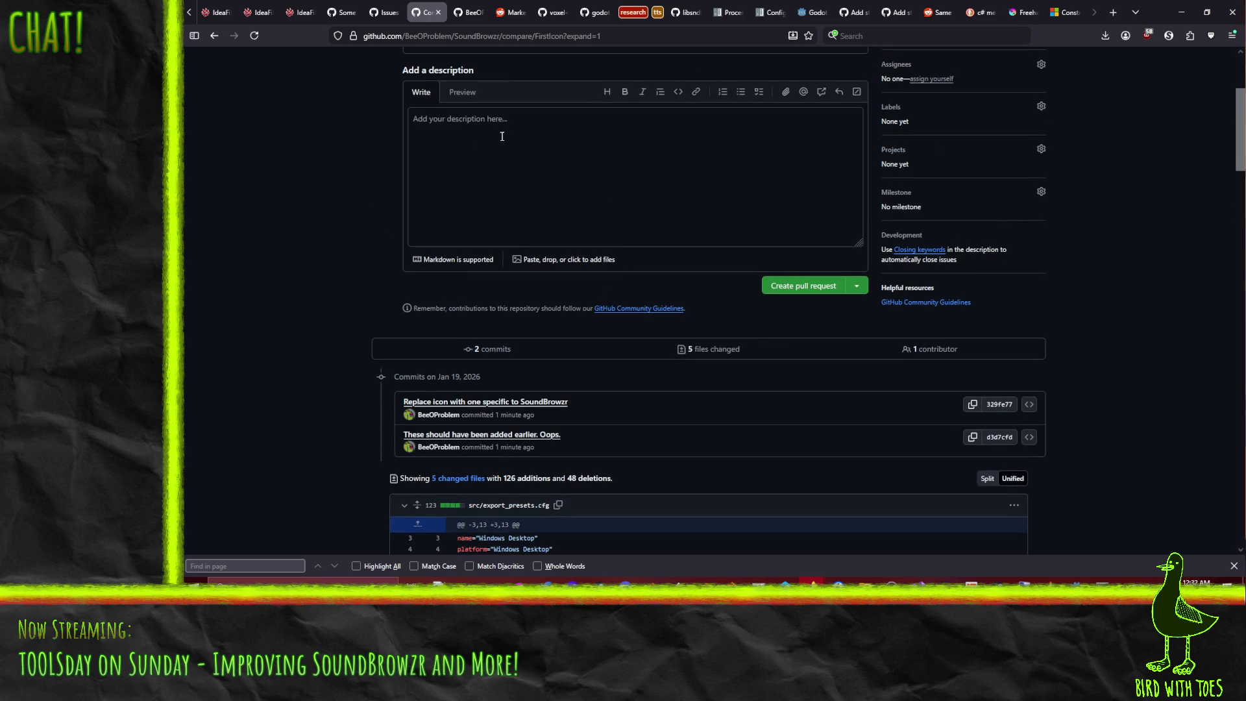
scroll(511, 165, "up", 4)
triple_click(456, 204)
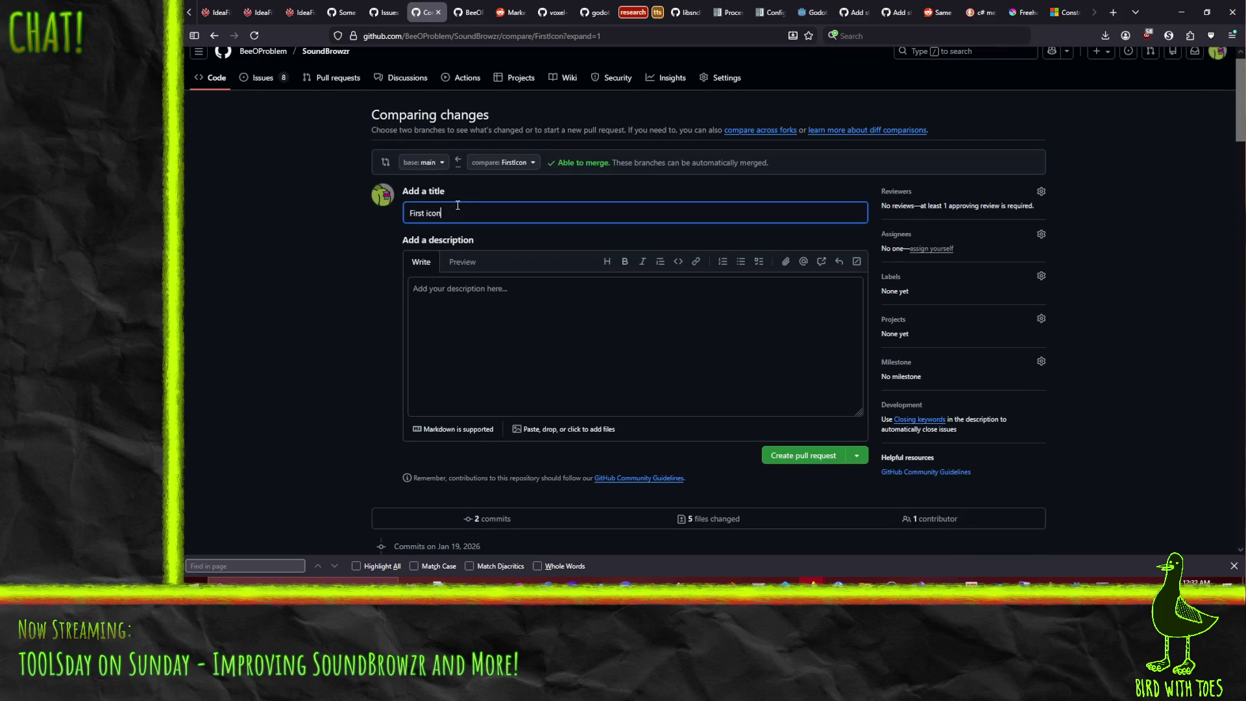
type("First p")
type("ass at an icon for ")
type("SoundB")
type("rowzr instea")
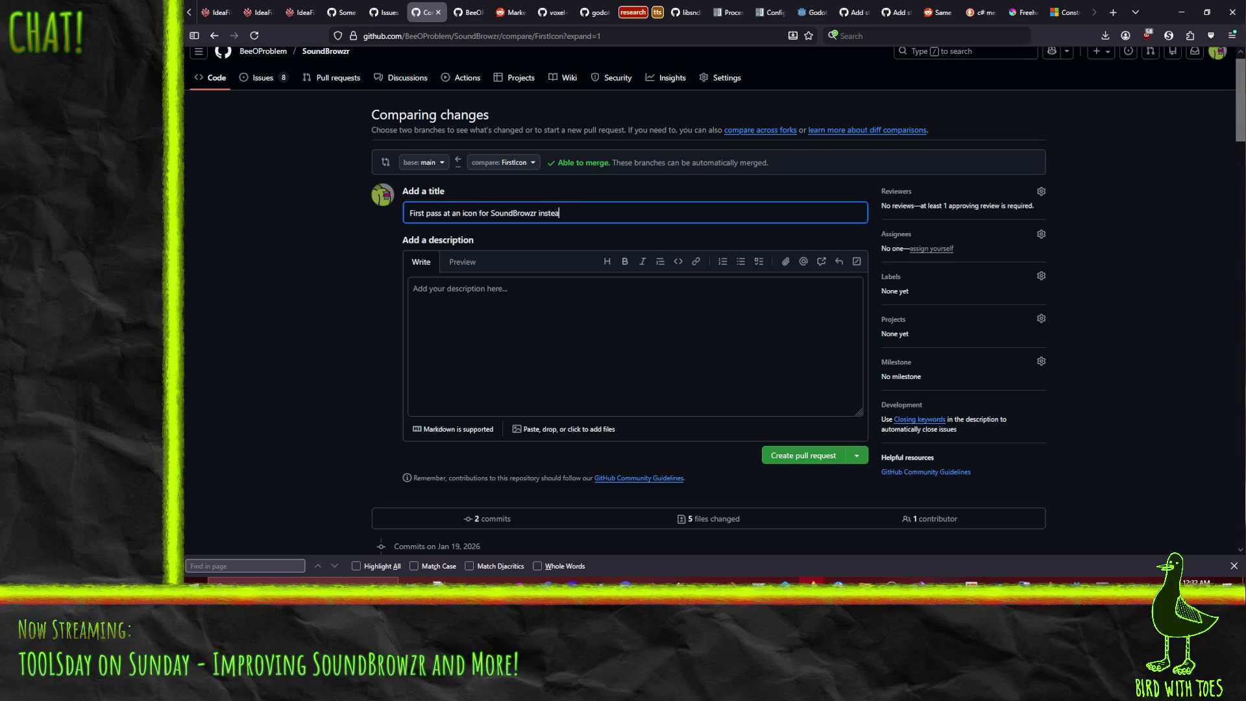
type("d of using the generic rob")
type("ot head")
Step: Describe it as 'Glasses with sound waves. I think it fits the program nicely.' and add 'Fixes #14'
left_click(530, 307)
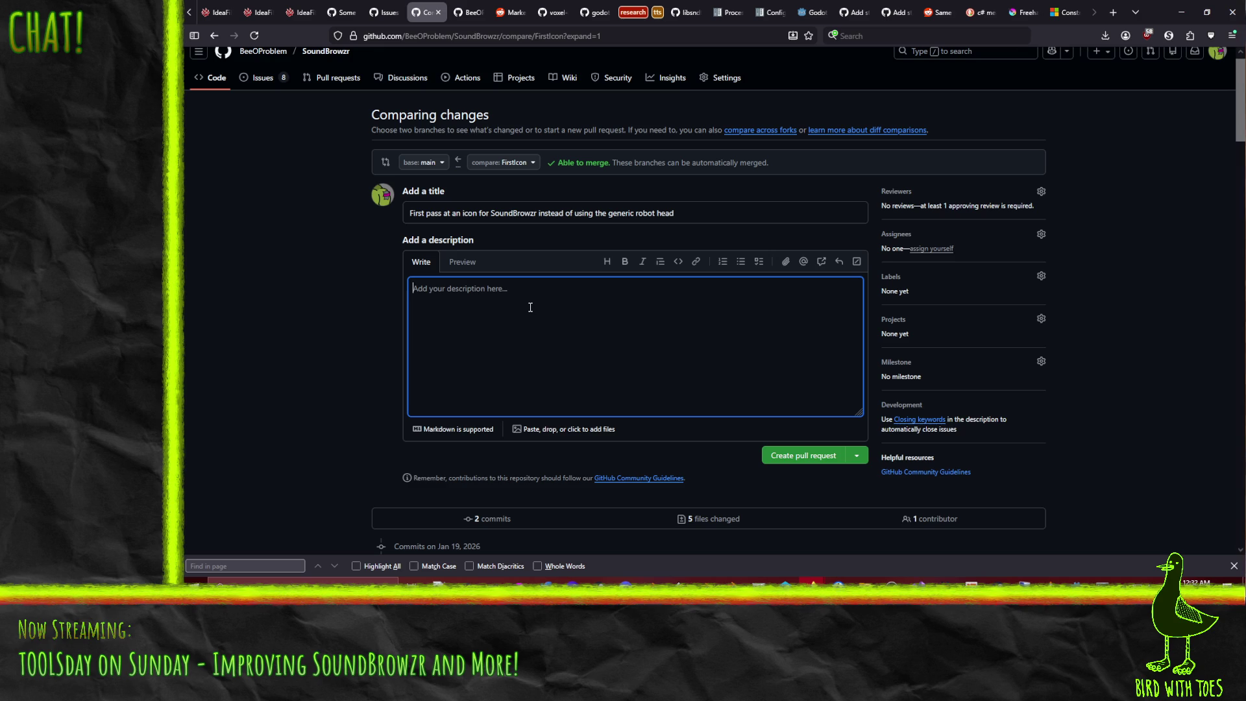
type("Glasses with sound waves. I think it fits the pr")
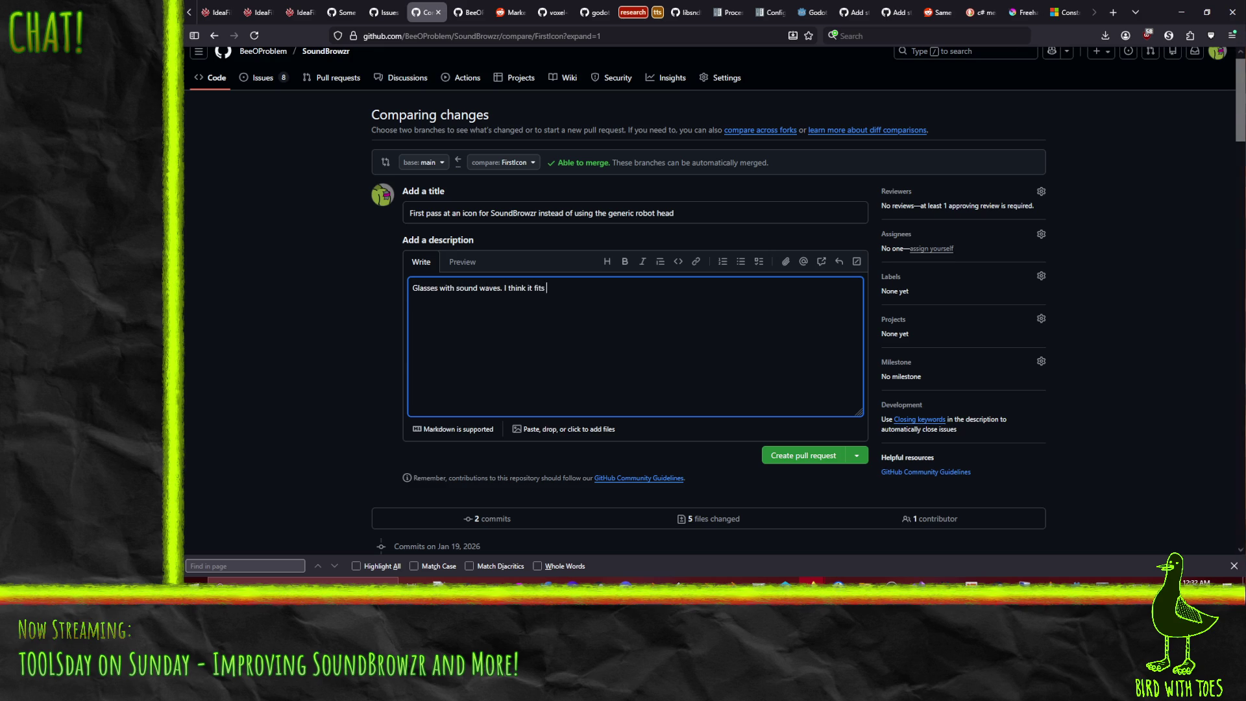
type("ogram nicely.")
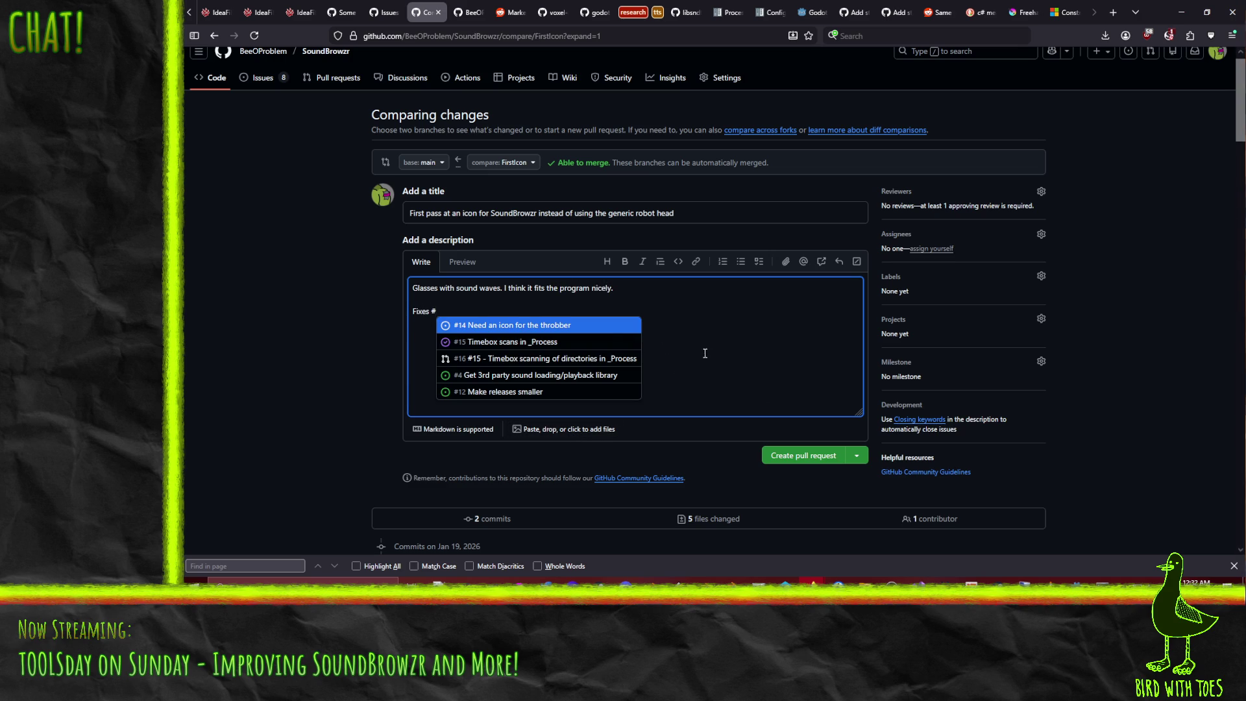
left_click(521, 328)
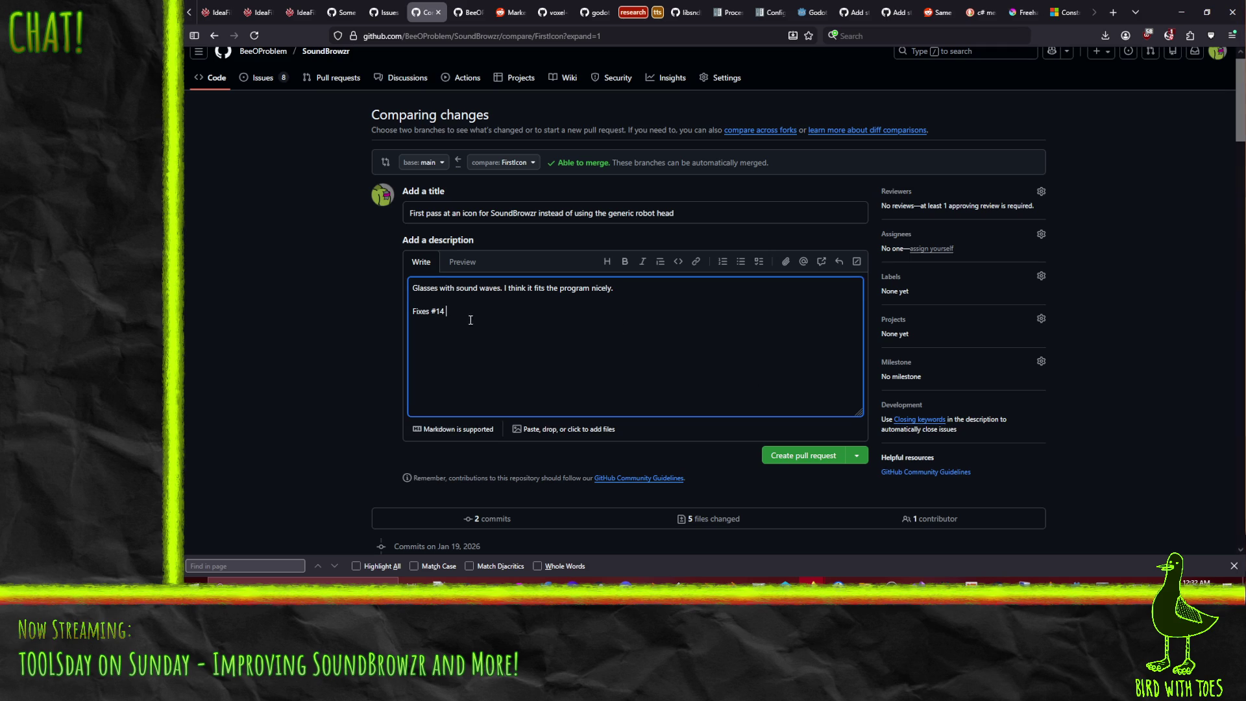
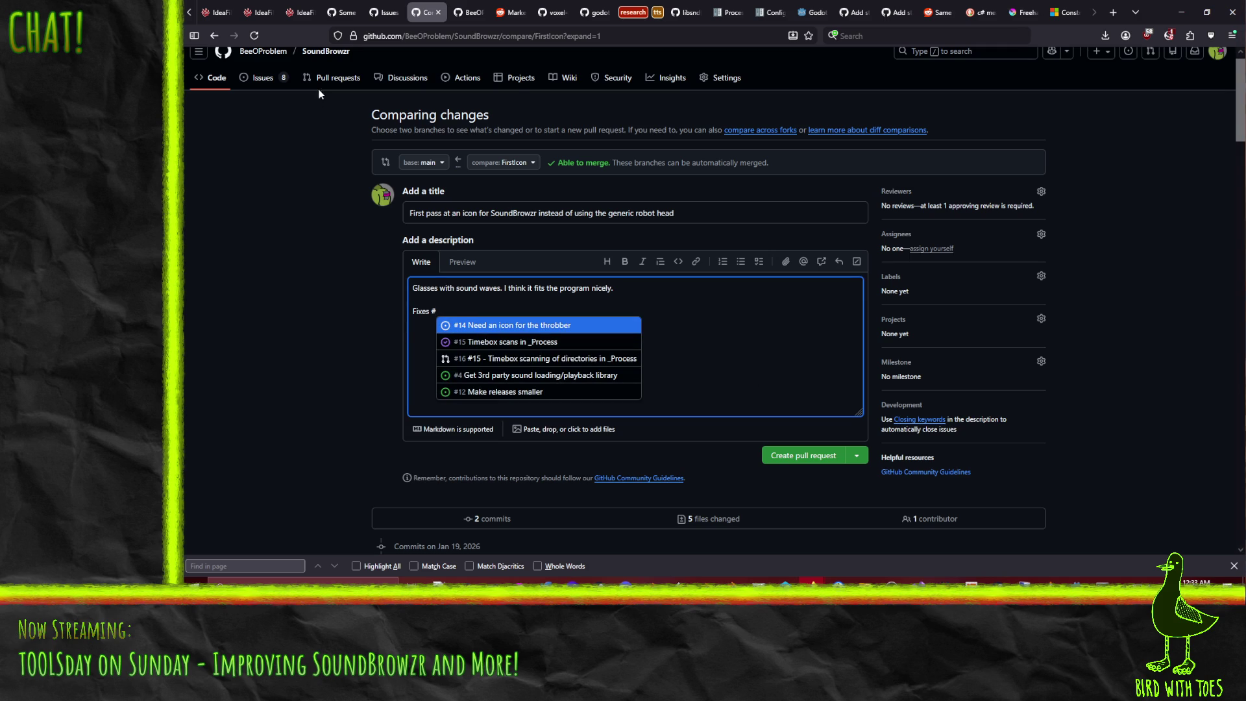
Step: Bring up the SoundBrowzr issues list in a new window while keeping the pull request form
left_click(467, 8)
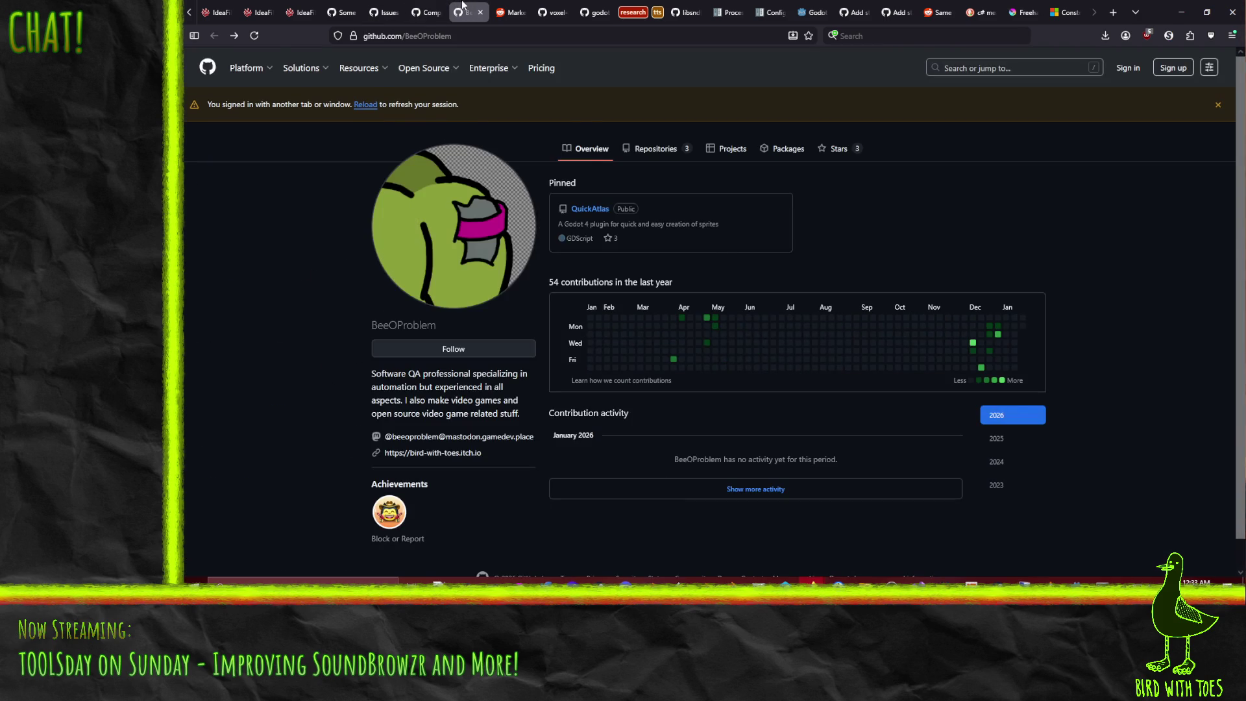
left_click(425, 7)
left_click(382, 5)
left_click(425, 11)
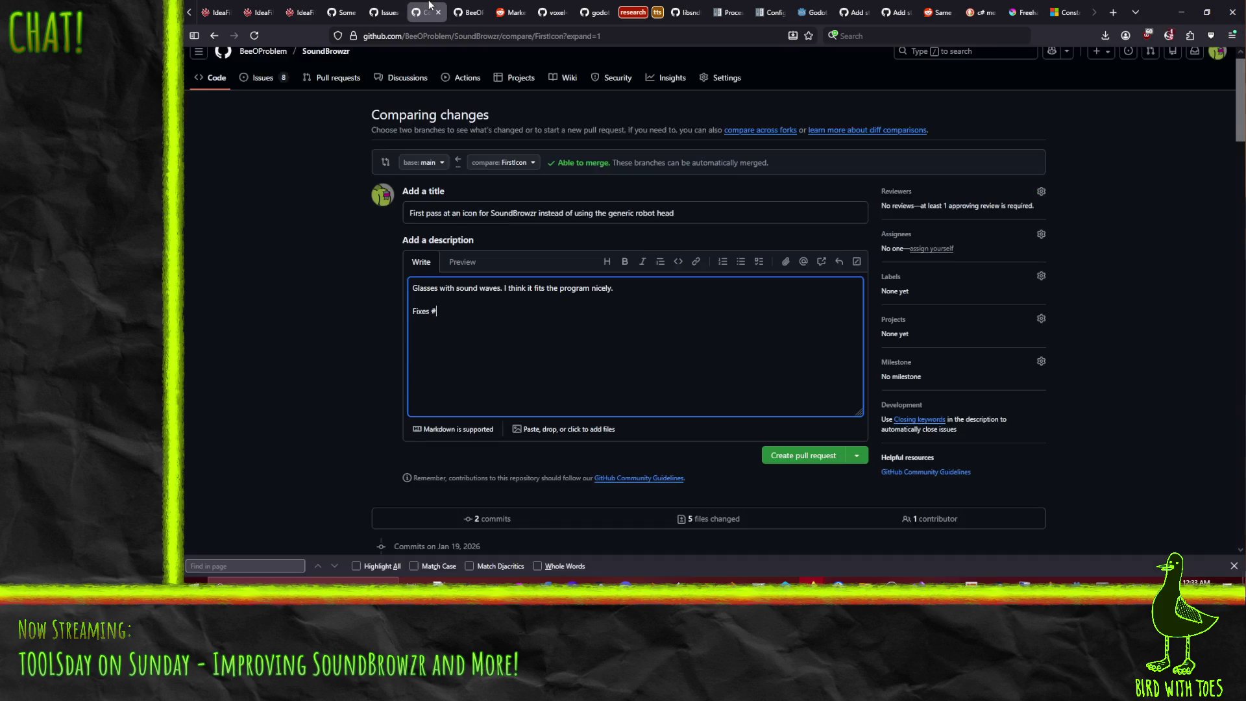
right_click(249, 77)
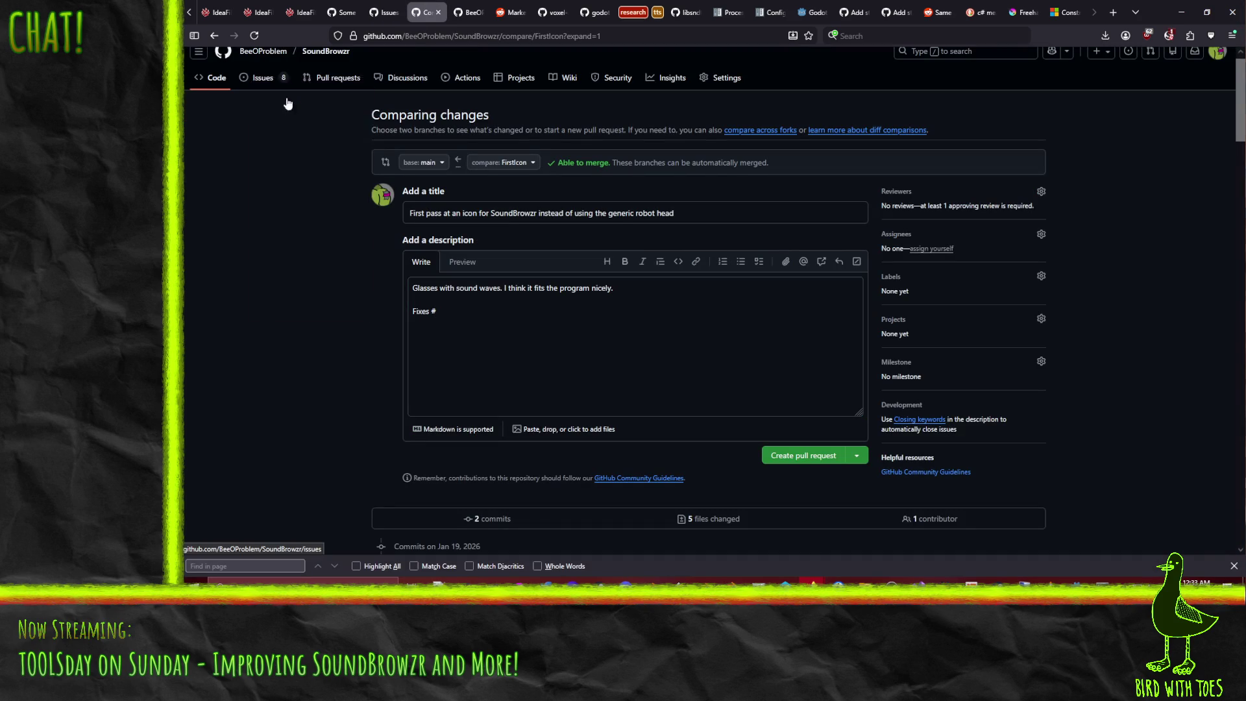
left_click(286, 98)
left_click(295, 12)
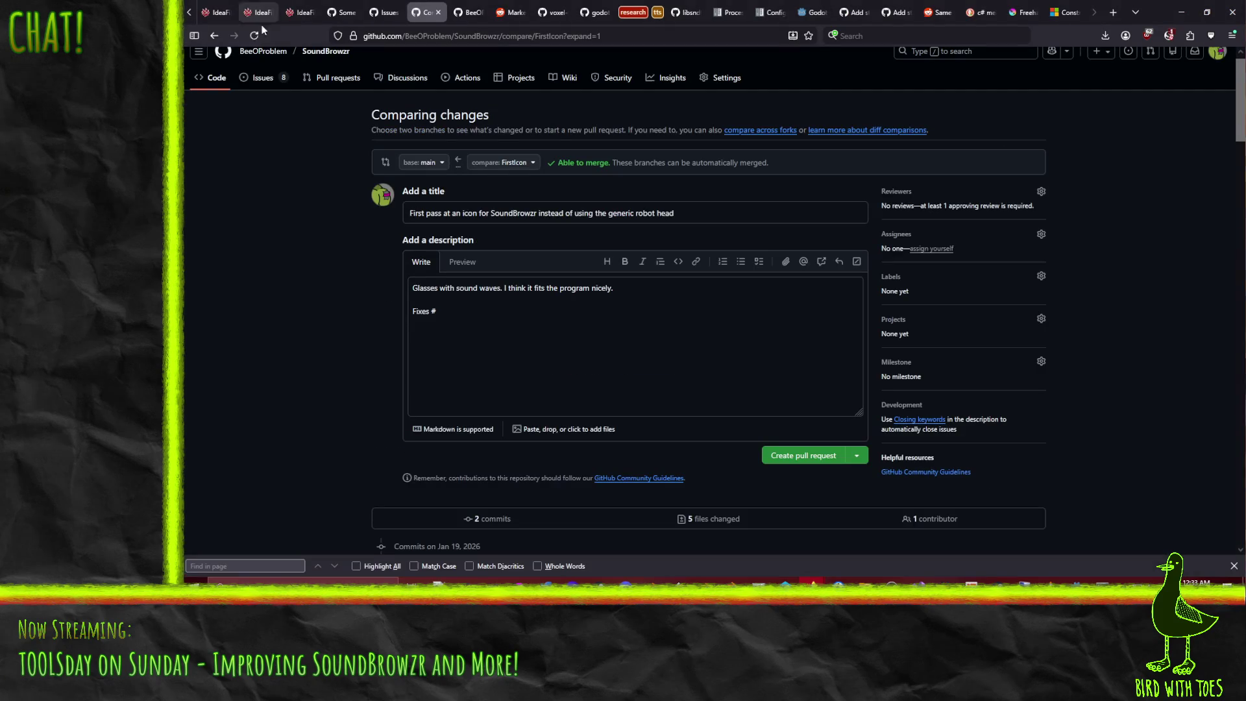
Step: Complete the description line as 'Fixes #13' using the issue autocomplete
left_click(461, 315)
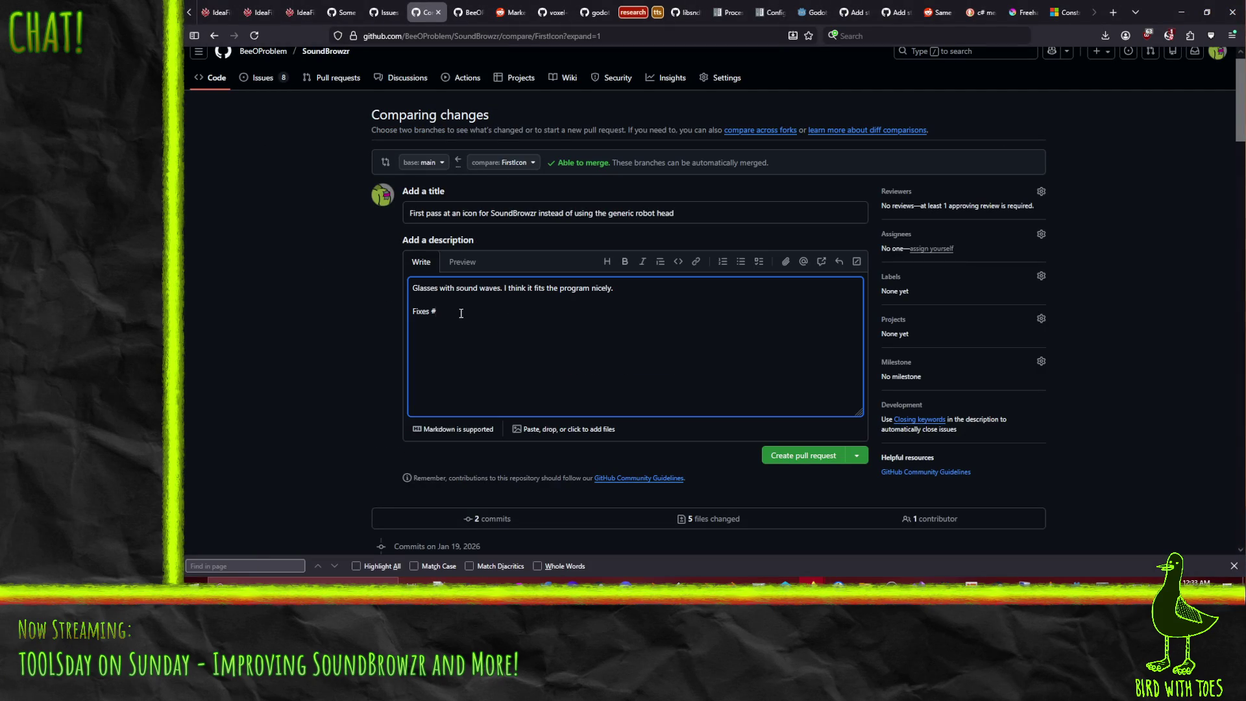
right_click(263, 77)
left_click(286, 91)
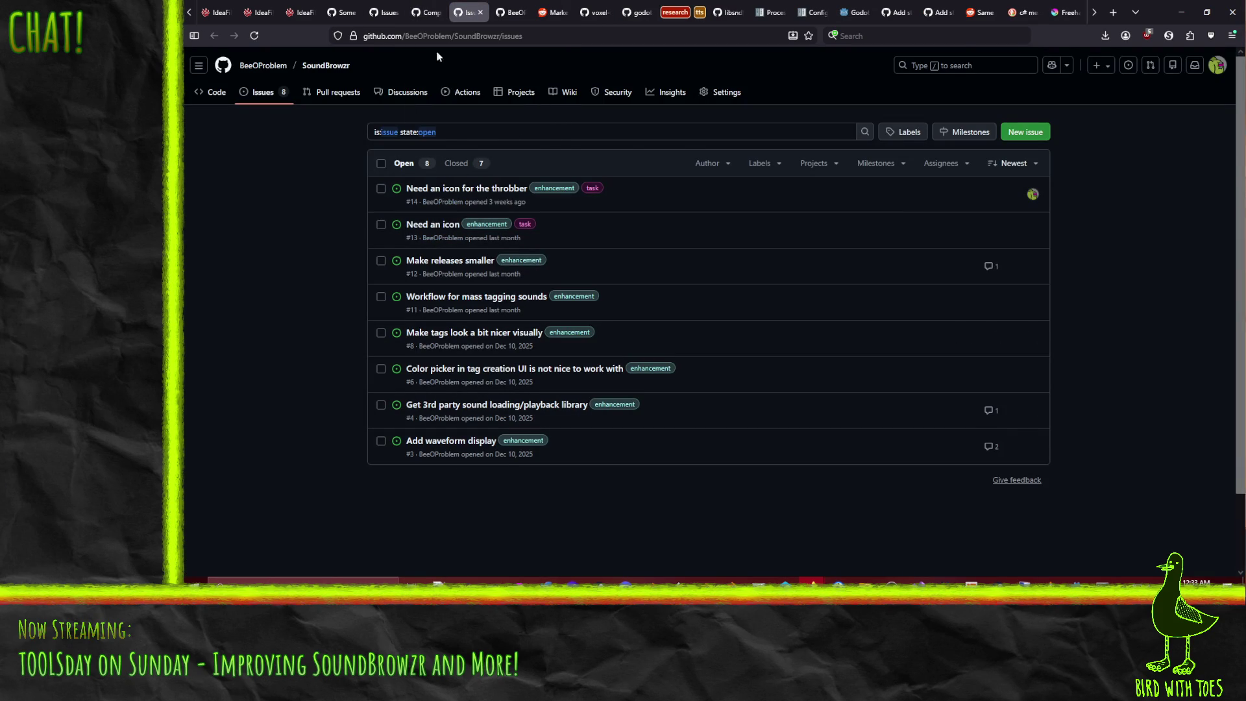
left_click(434, 12)
left_click(483, 318)
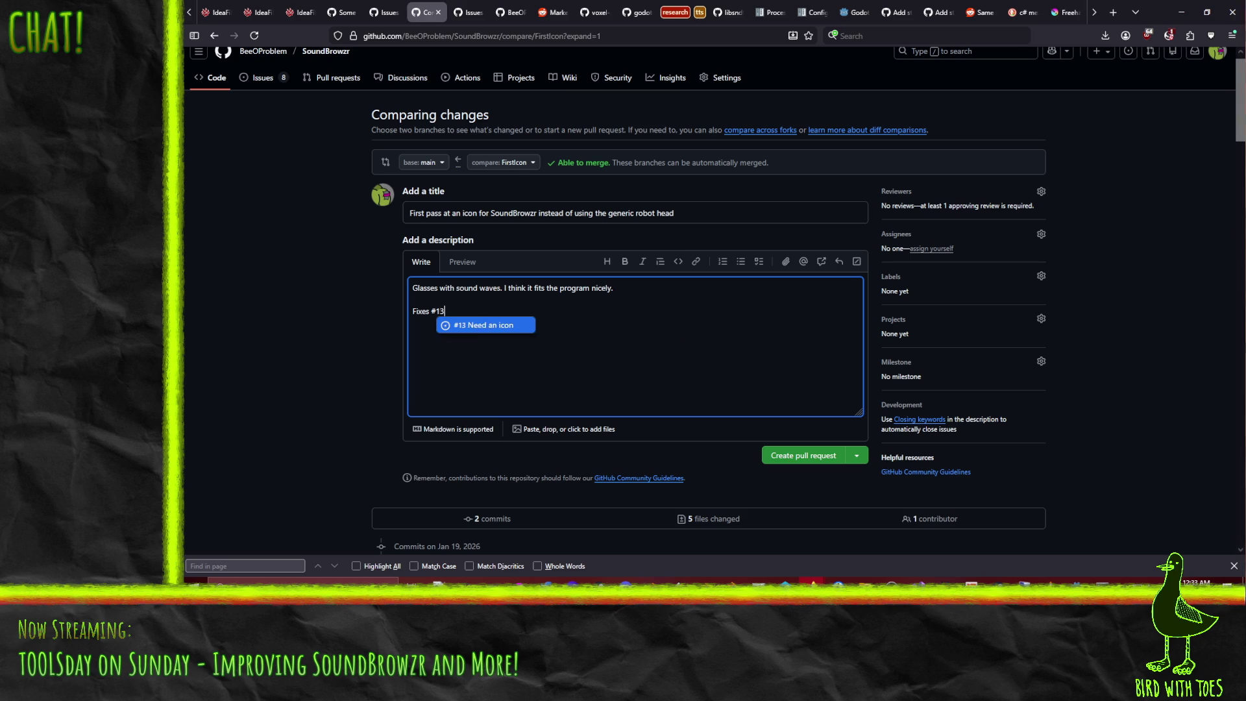
left_click(482, 326)
Step: Assign issue #13 'Need an icon' to yourself, then submit the pull request
left_click(387, 12)
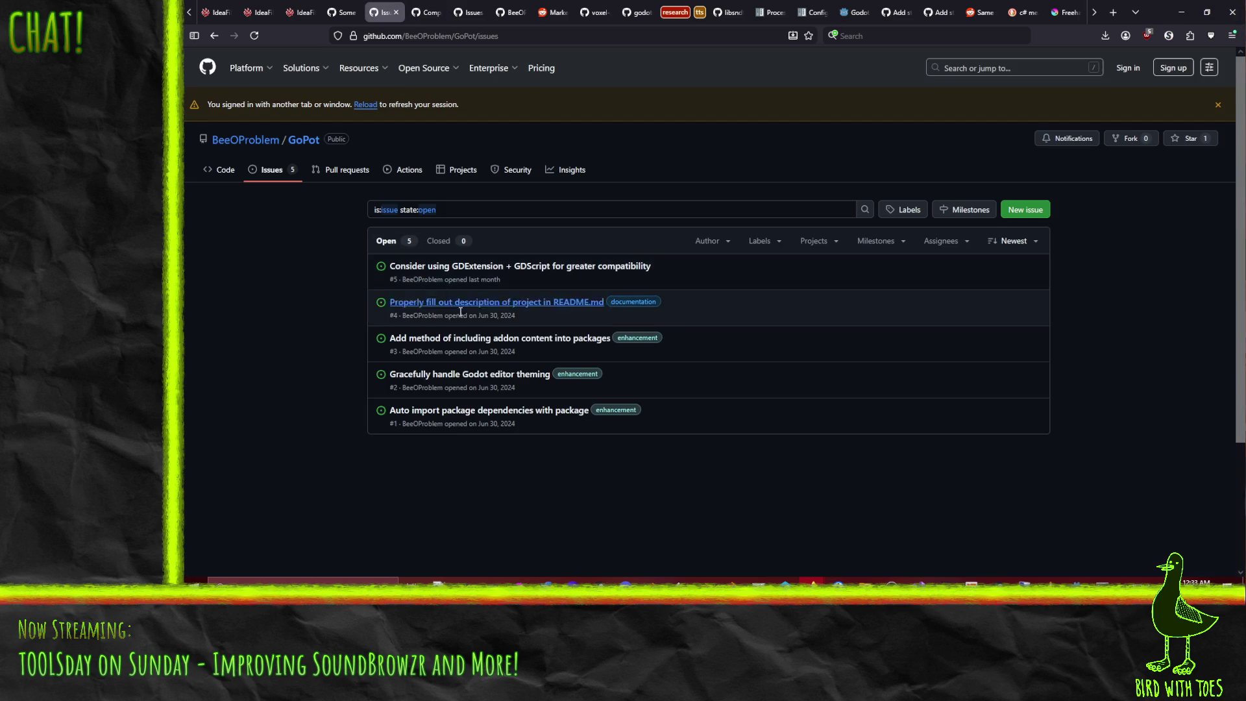
left_click(464, 8)
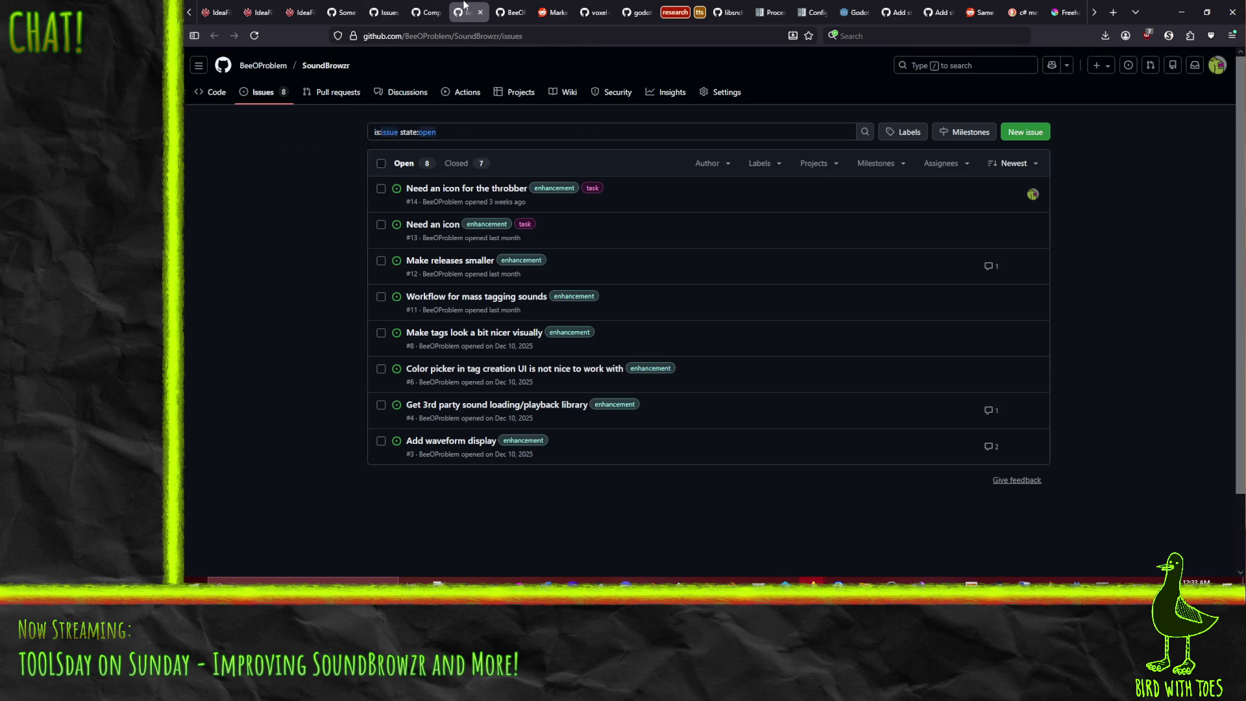
left_click(430, 226)
left_click(940, 213)
left_click(440, 21)
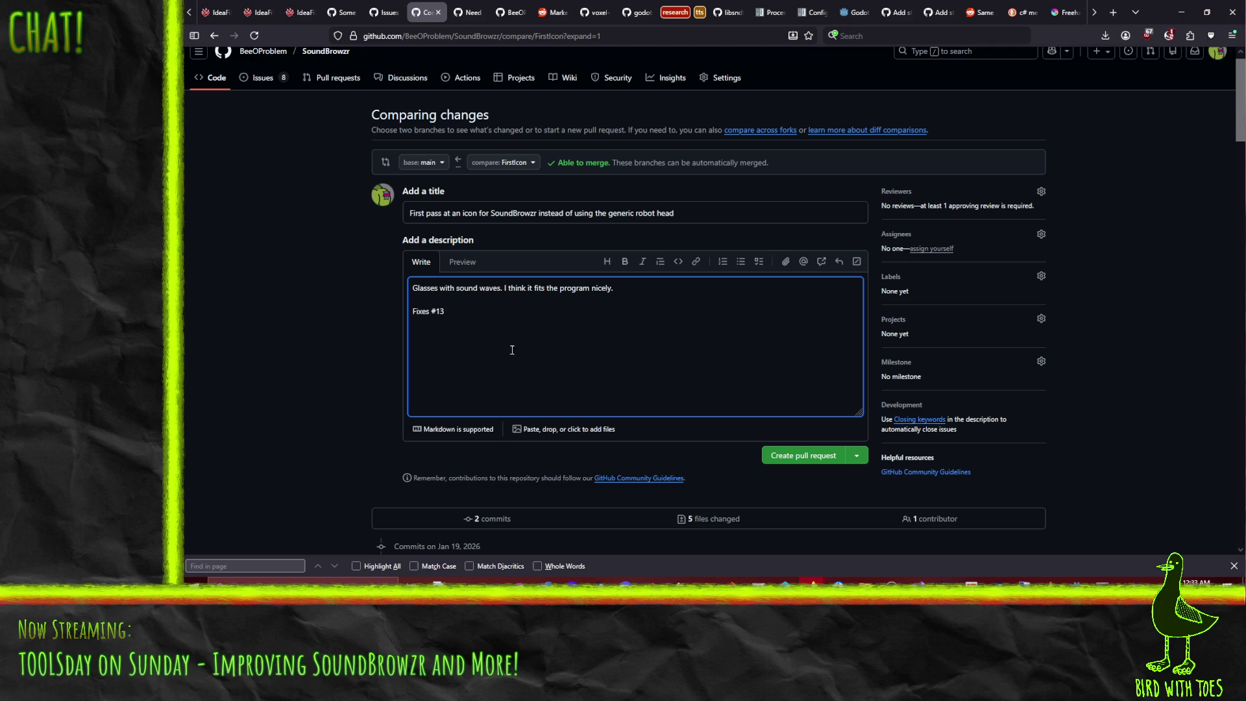
left_click(799, 457)
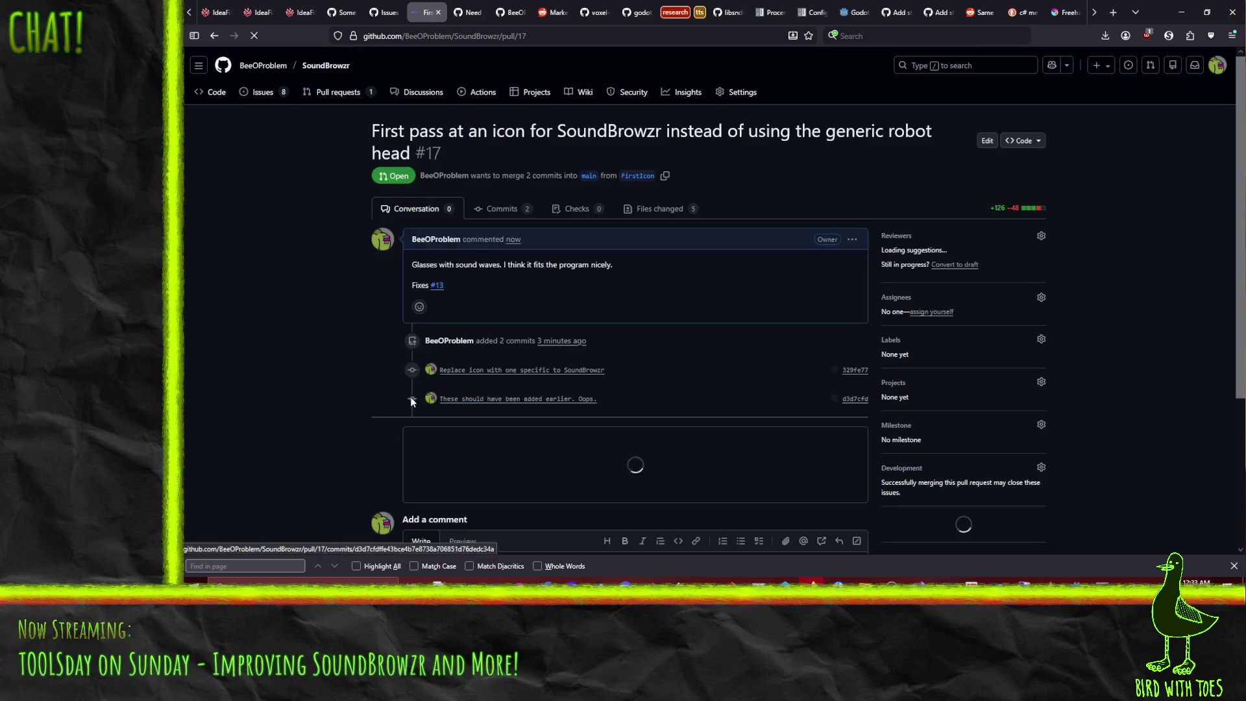
Step: Open the Files changed view of pull request #17 and review the diffs
scroll(360, 353, "down", 10)
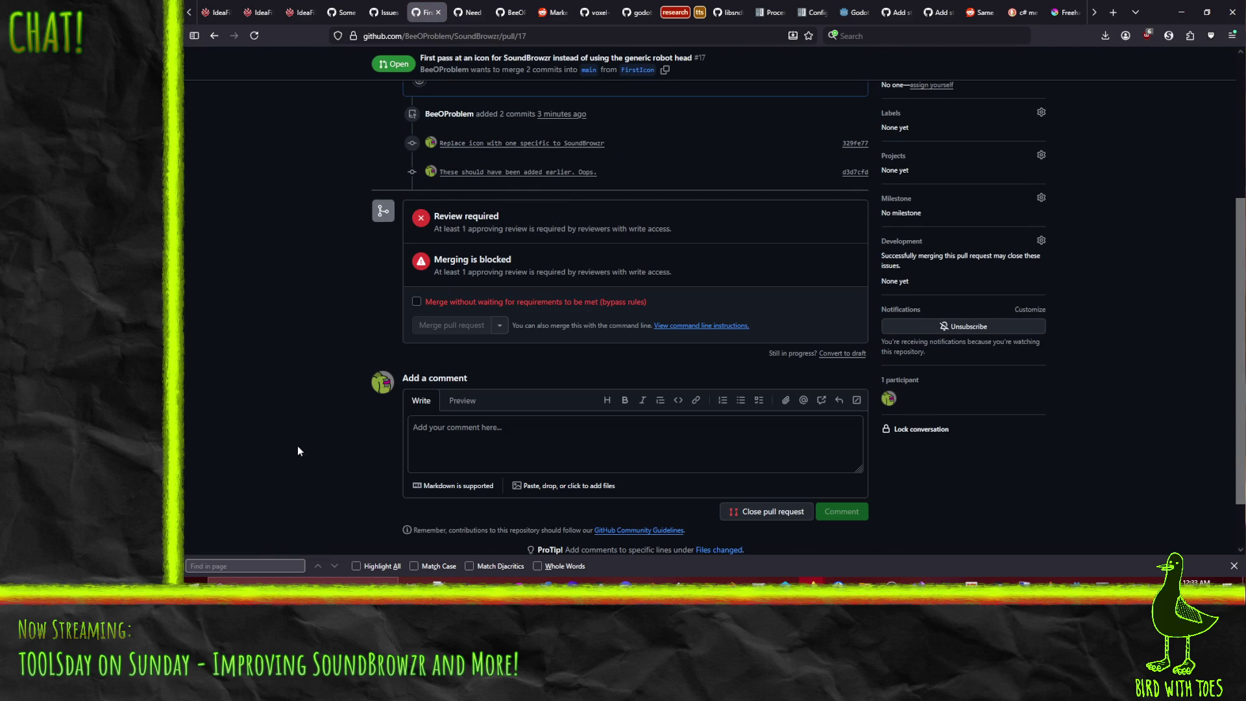
scroll(402, 294, "up", 5)
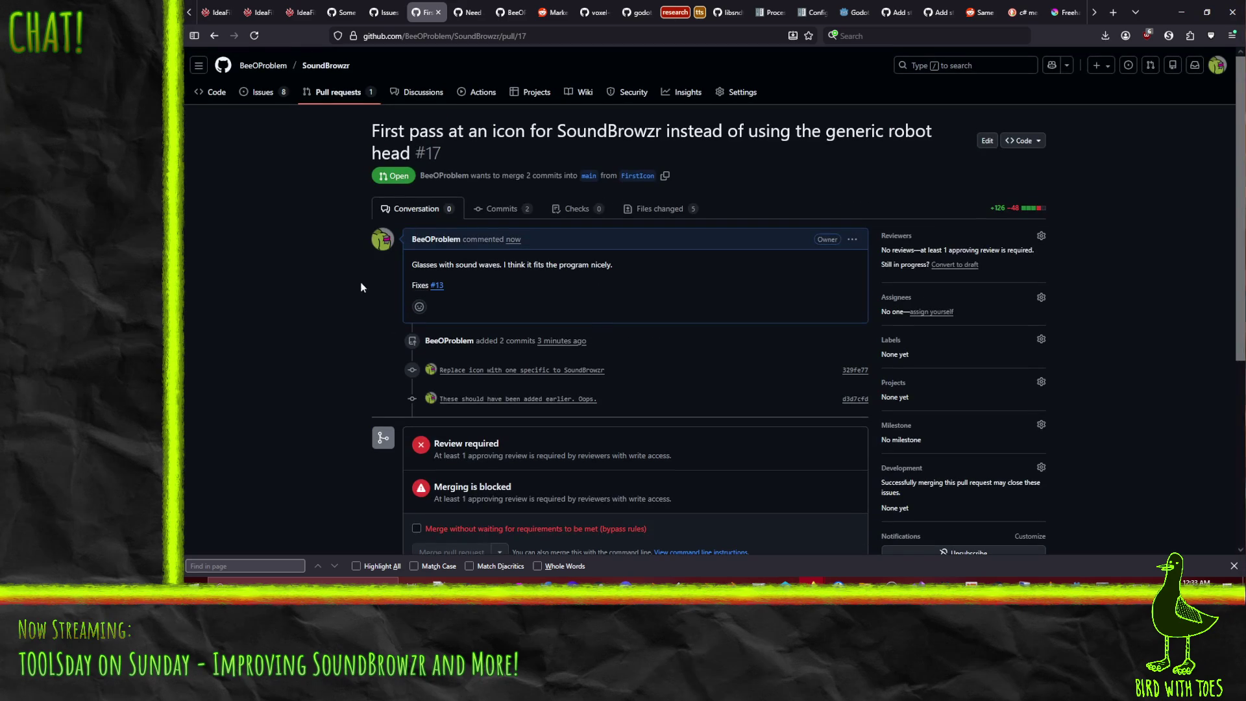
scroll(430, 322, "down", 5)
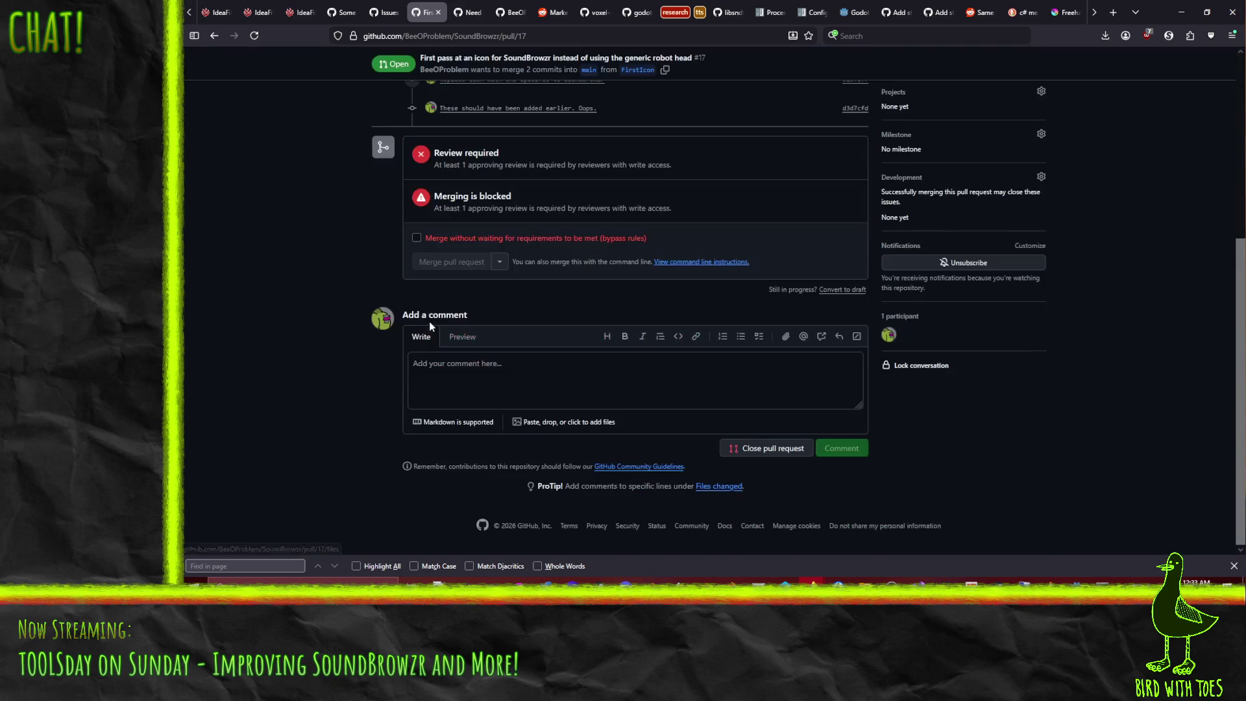
scroll(423, 323, "up", 5)
left_click(656, 200)
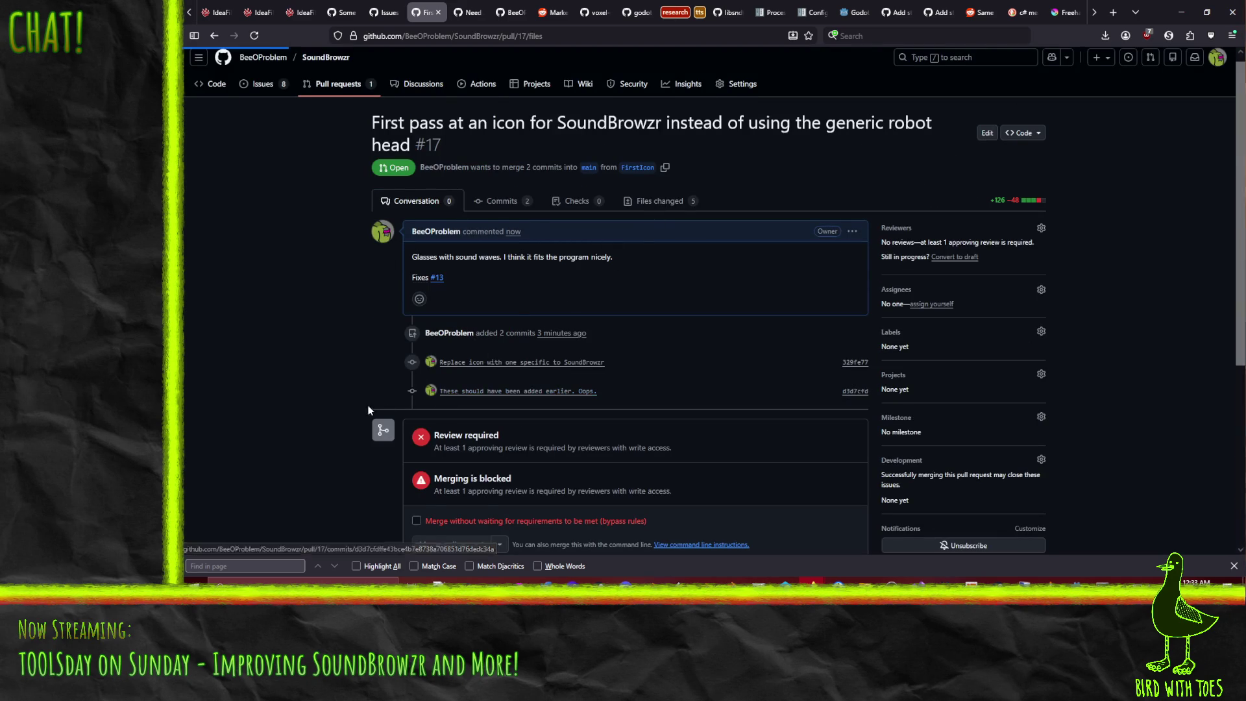
scroll(311, 414, "down", 3)
scroll(317, 415, "up", 3)
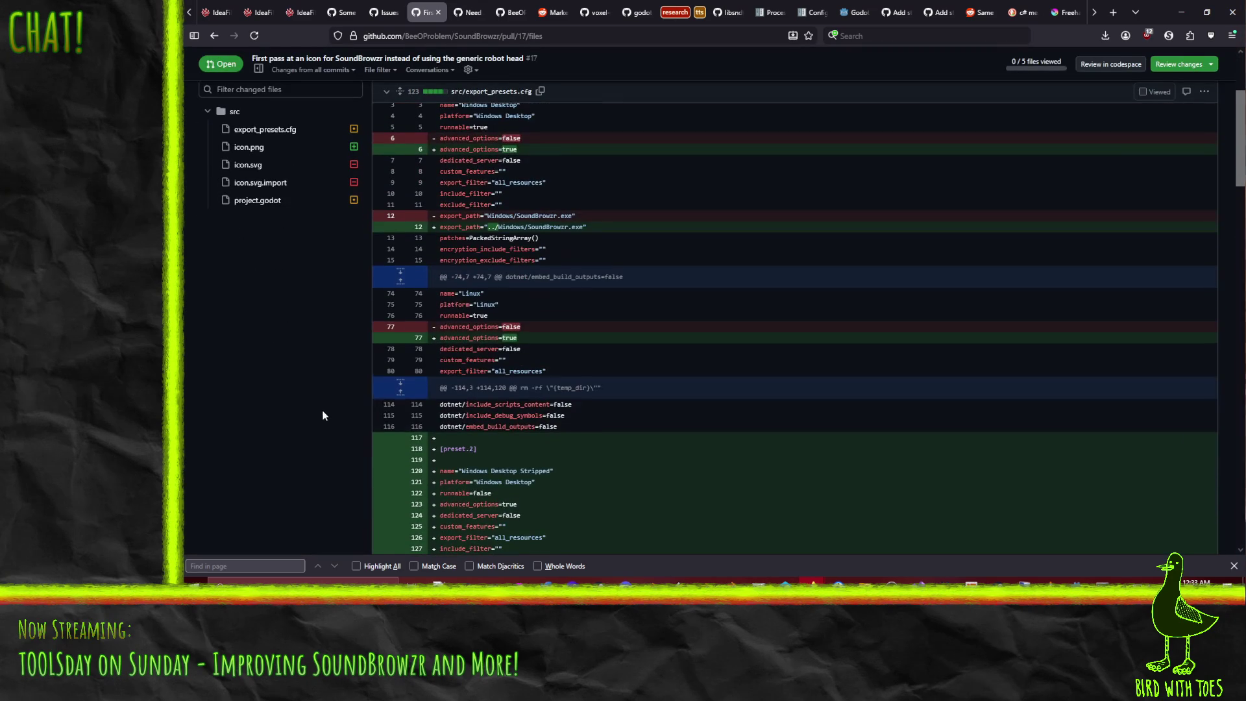
scroll(563, 257, "down", 20)
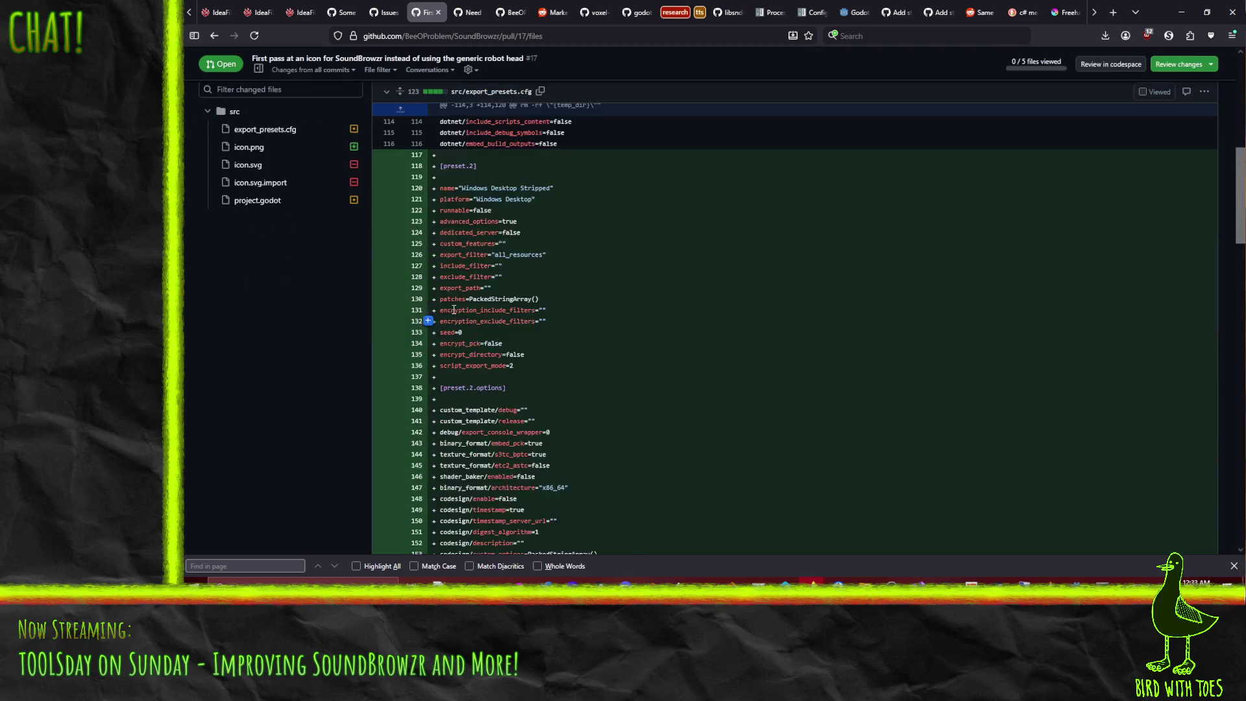
scroll(450, 307, "up", 20)
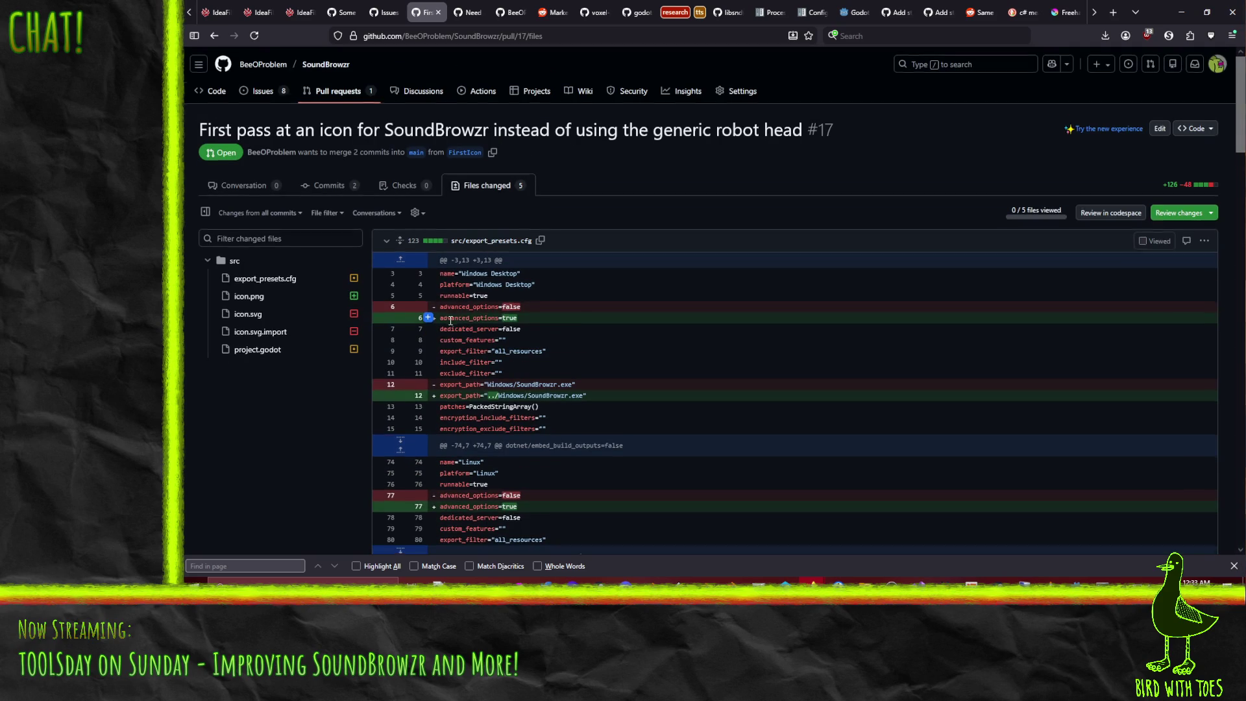
scroll(450, 320, "down", 2)
Step: Comment 'These changes are experimental and shouldn't be here.' on line 117 of export_presets.cfg
left_click(428, 437)
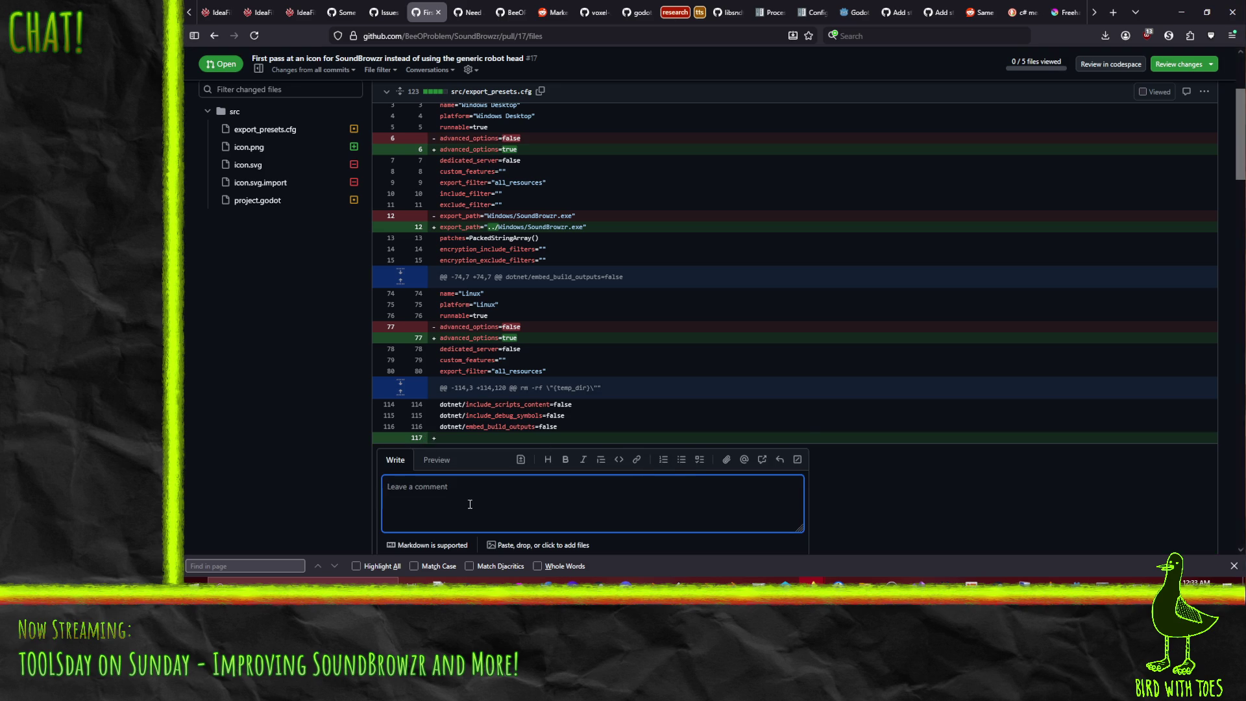
scroll(691, 413, "down", 2)
type("These changes are expr")
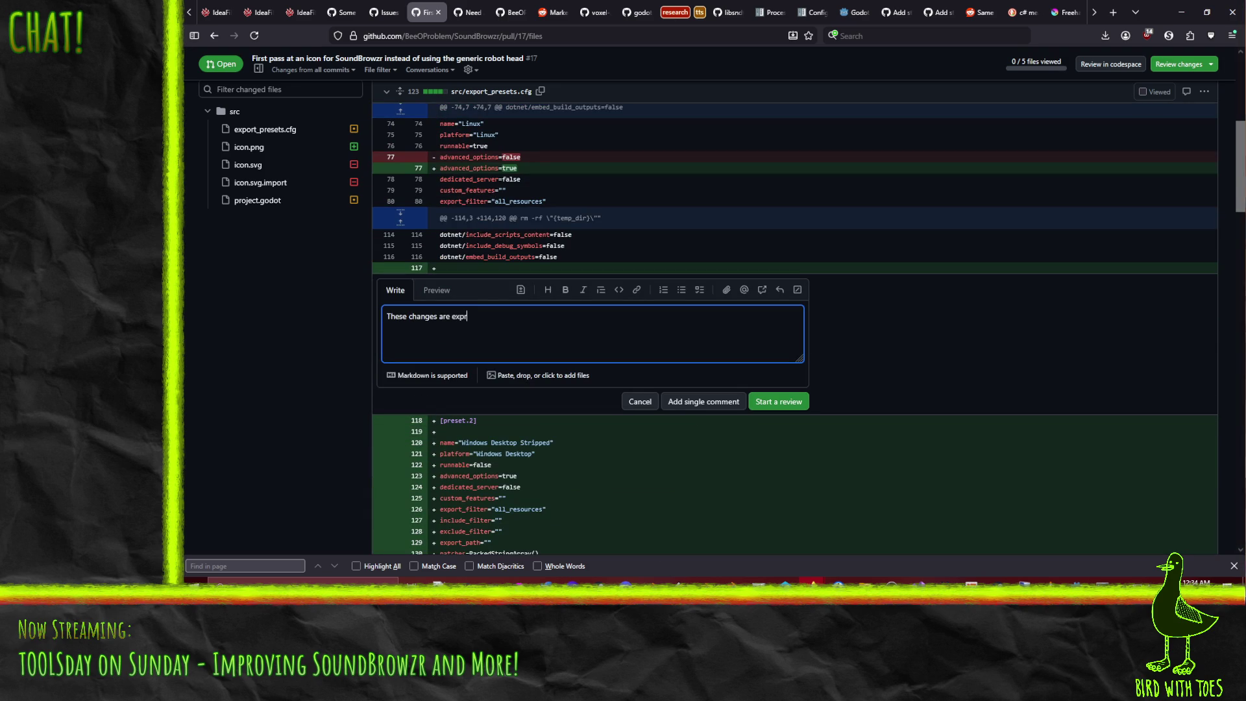
key("BackSpace")
type("erimental and sholdn")
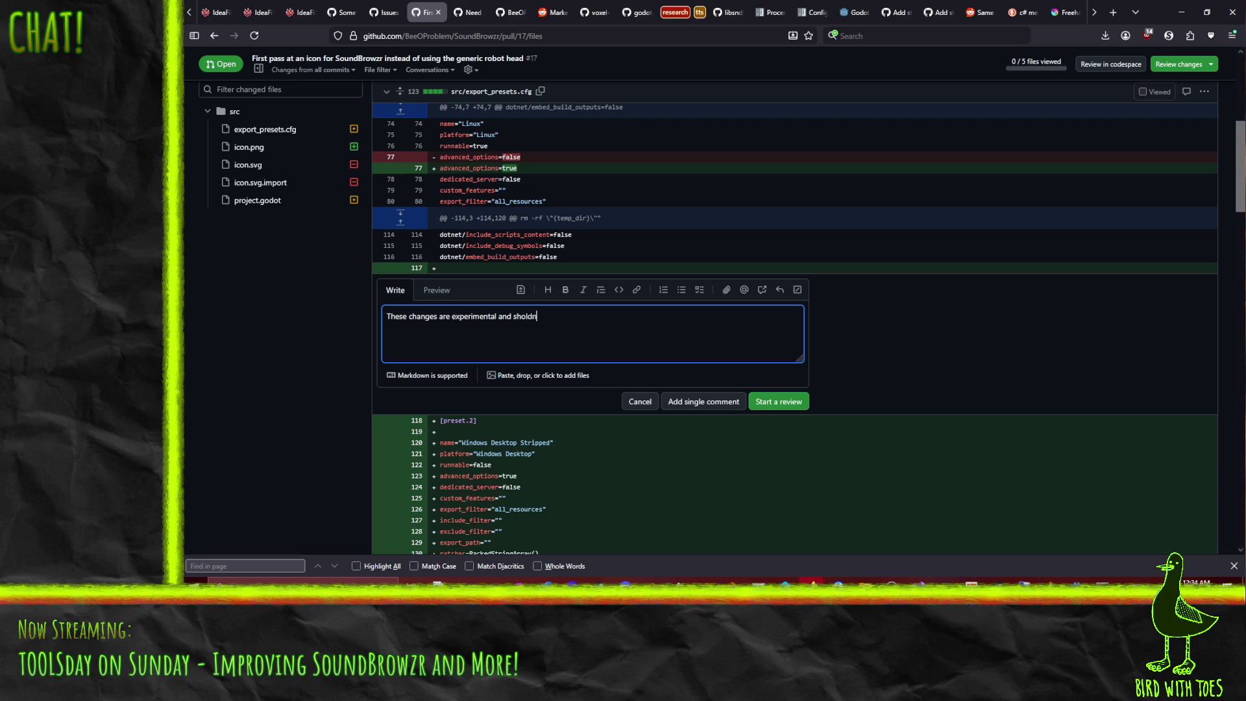
type("'t be here.")
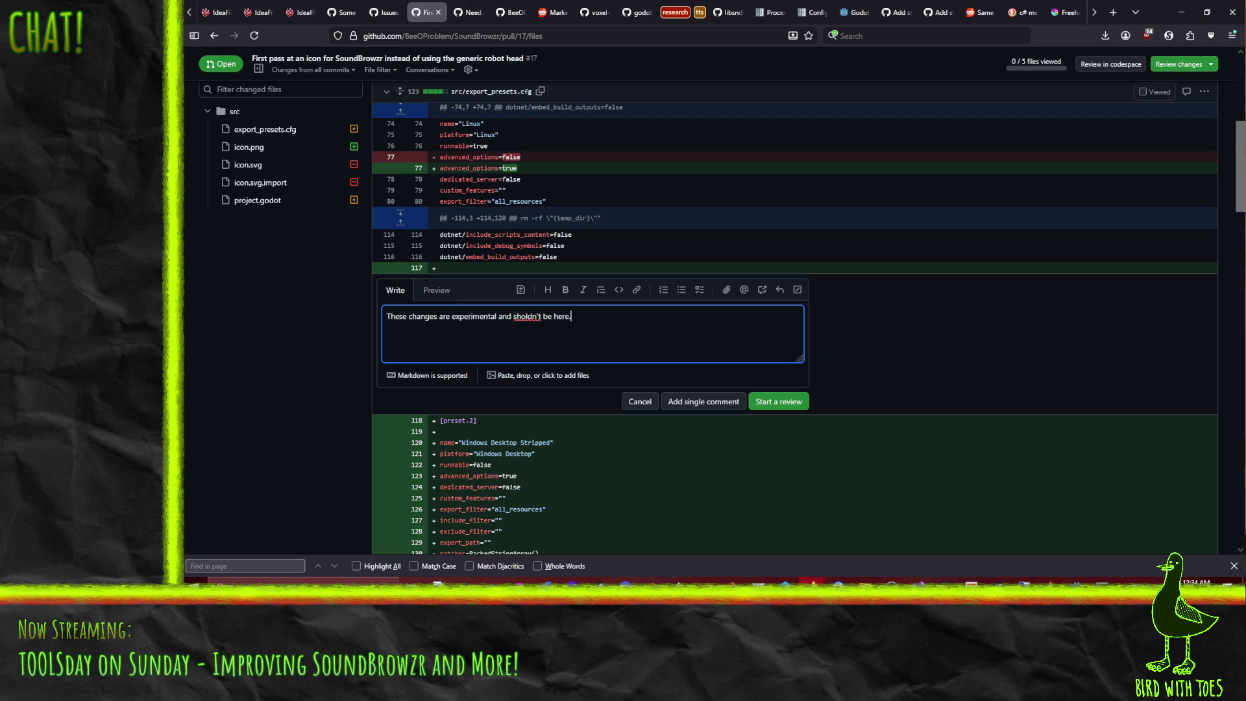
left_click(713, 402)
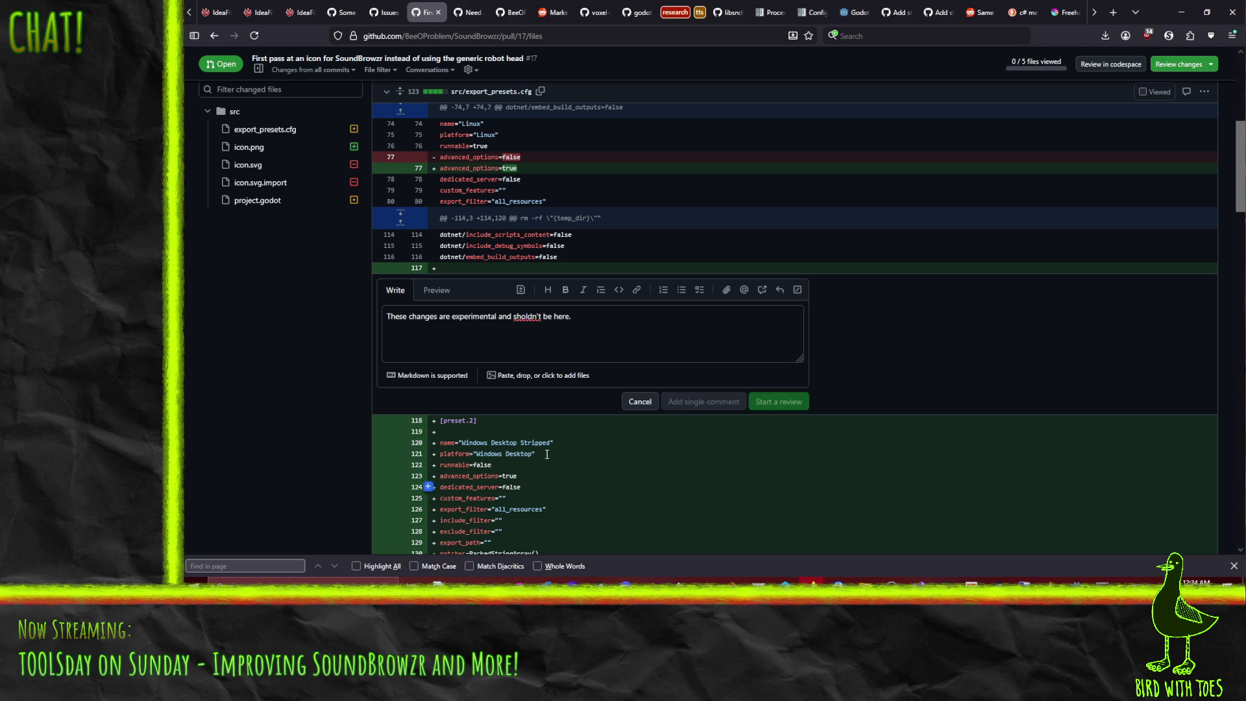
scroll(612, 383, "down", 6)
scroll(612, 383, "down", 10)
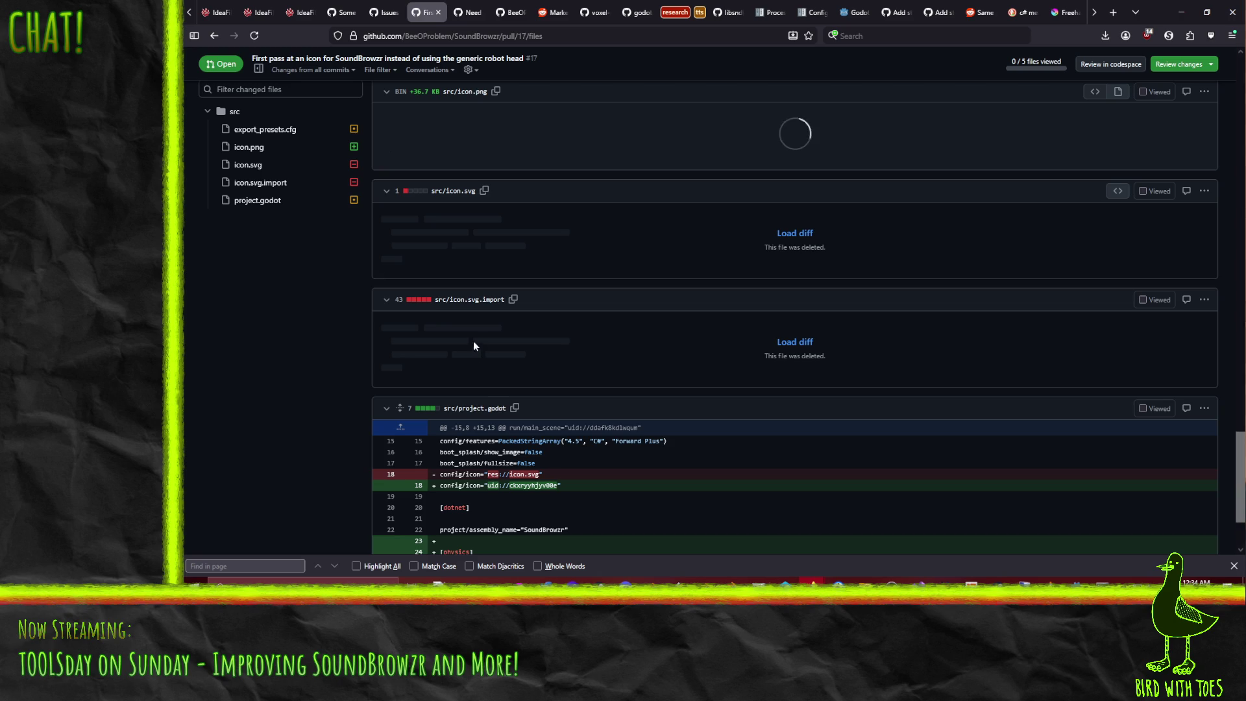
scroll(654, 398, "down", 2)
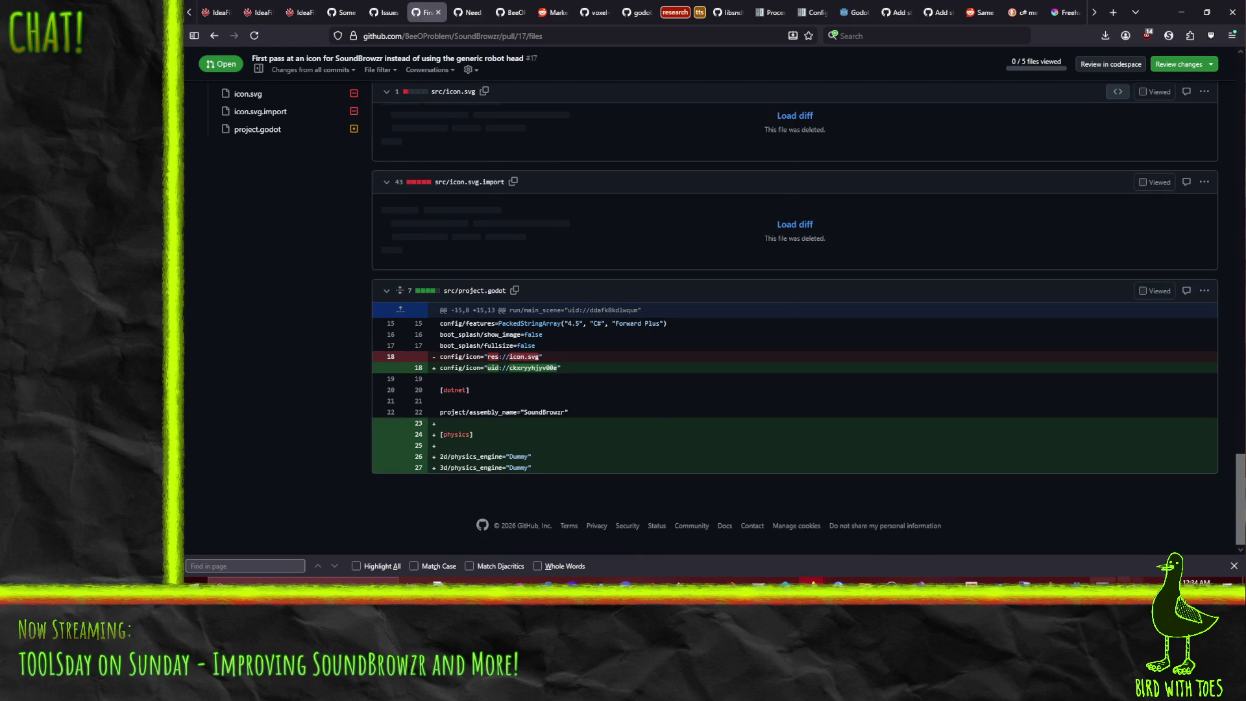
left_click(851, 574)
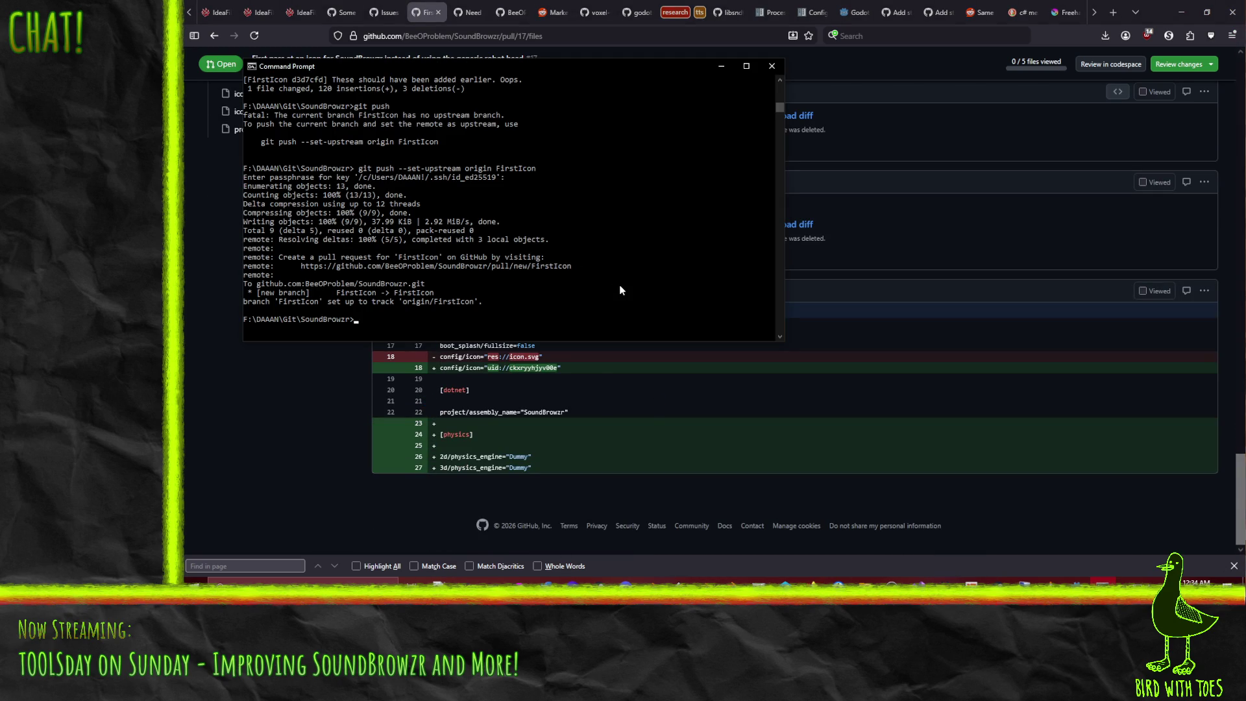
Step: List the SoundBrowzr commit history with git log and quit the pager
type("gitlog")
key("Return")
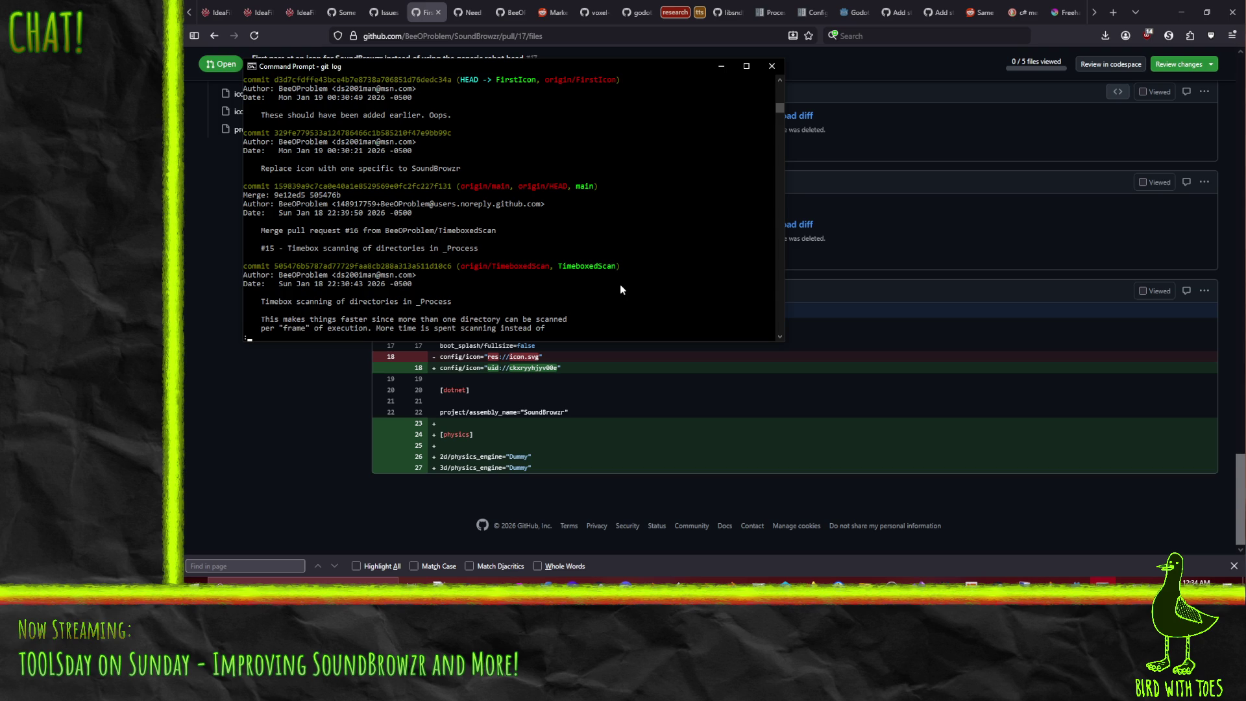
key("q")
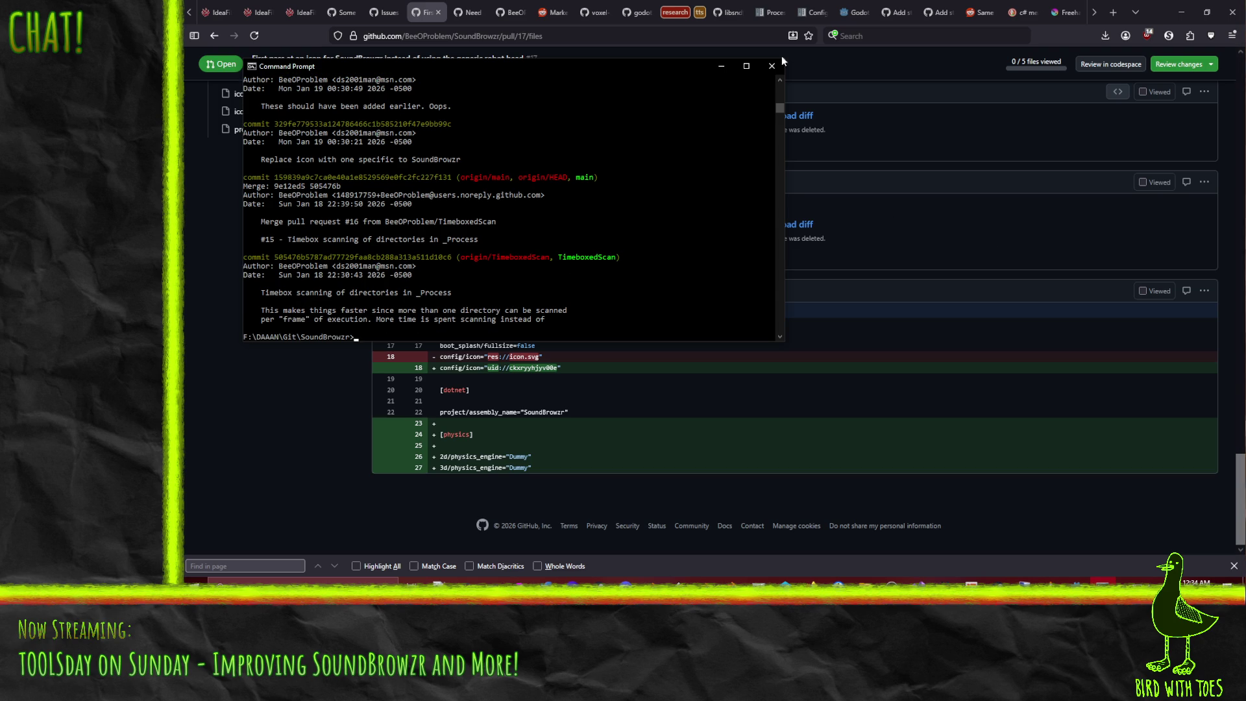
left_click(1107, 14)
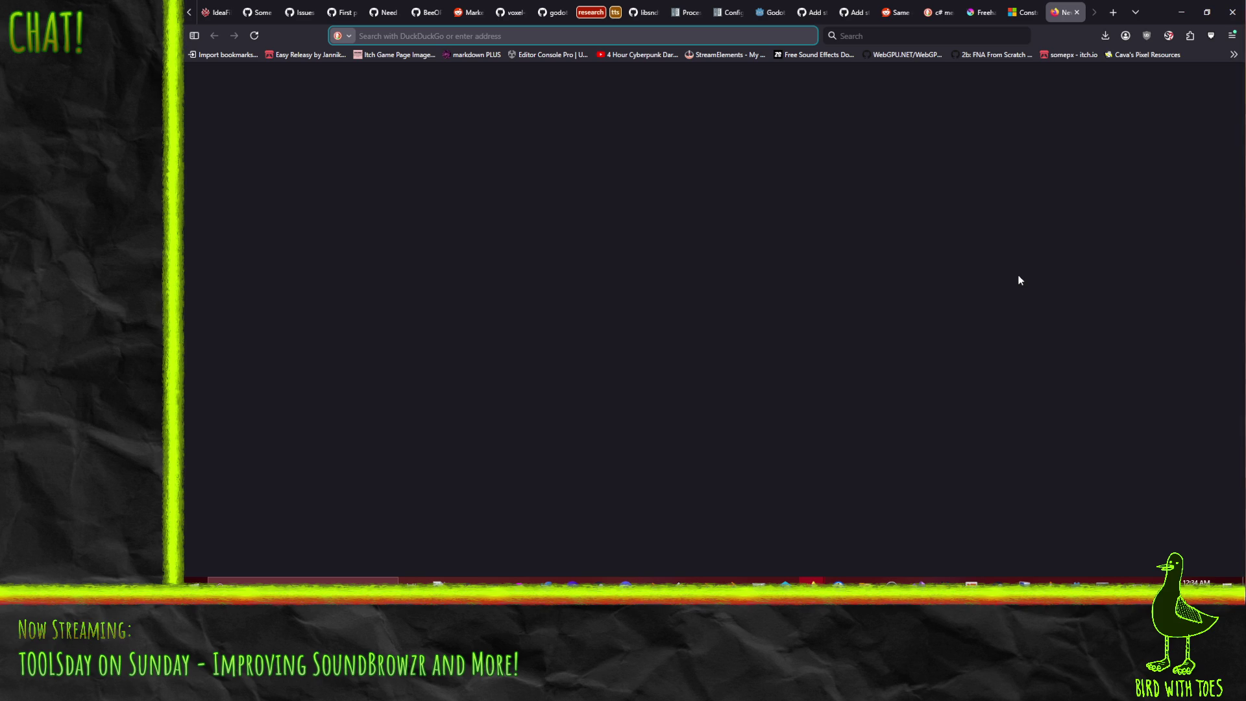
Step: Search 'git revert change' and read the official git-revert documentation
type("git re")
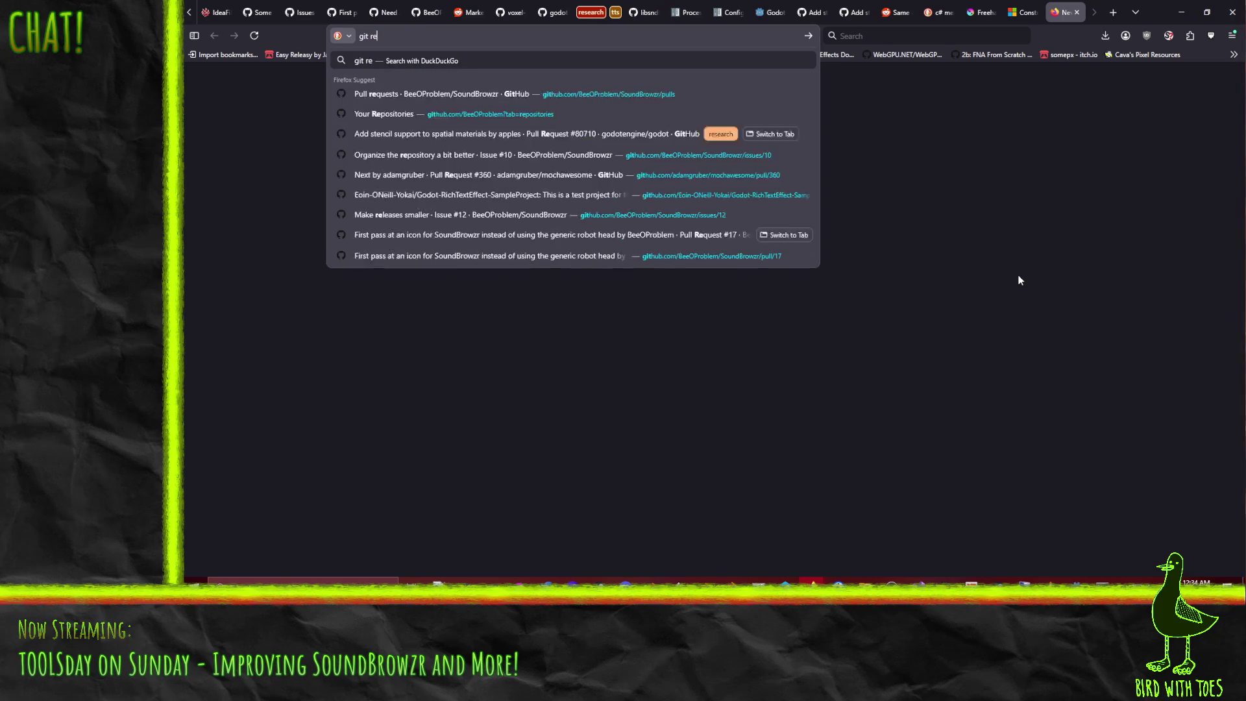
type("vert change")
key("Return")
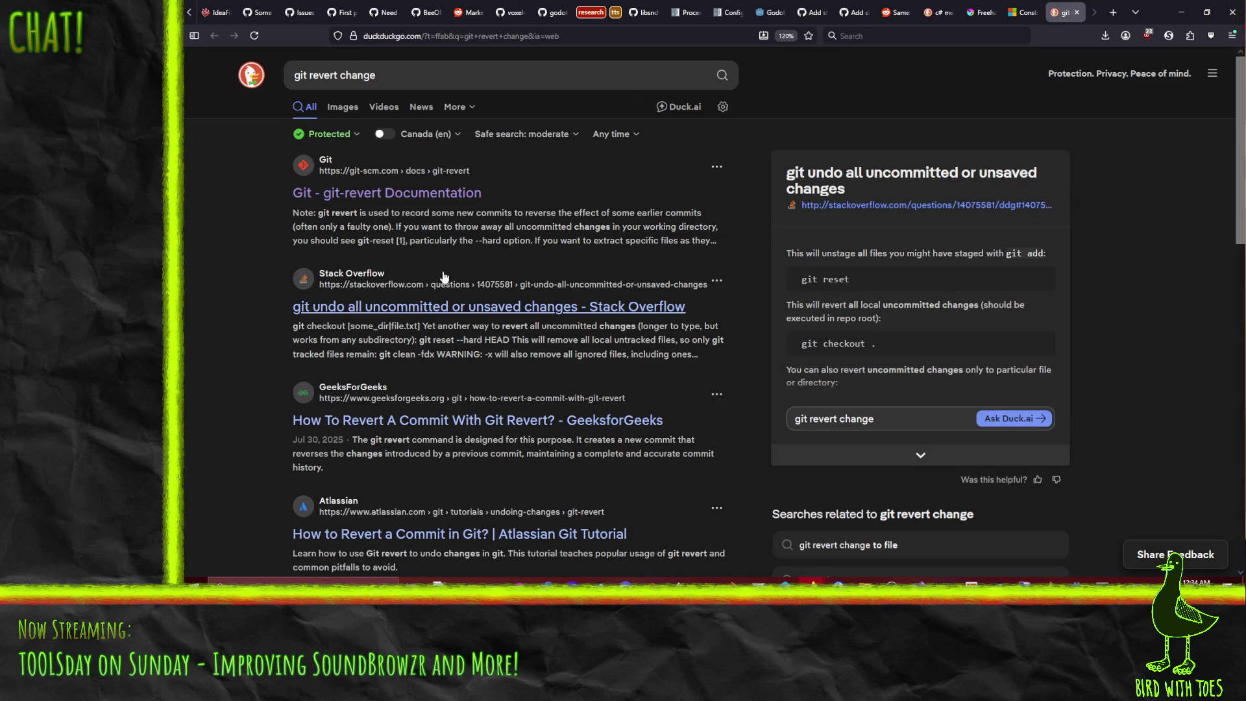
left_click(396, 208)
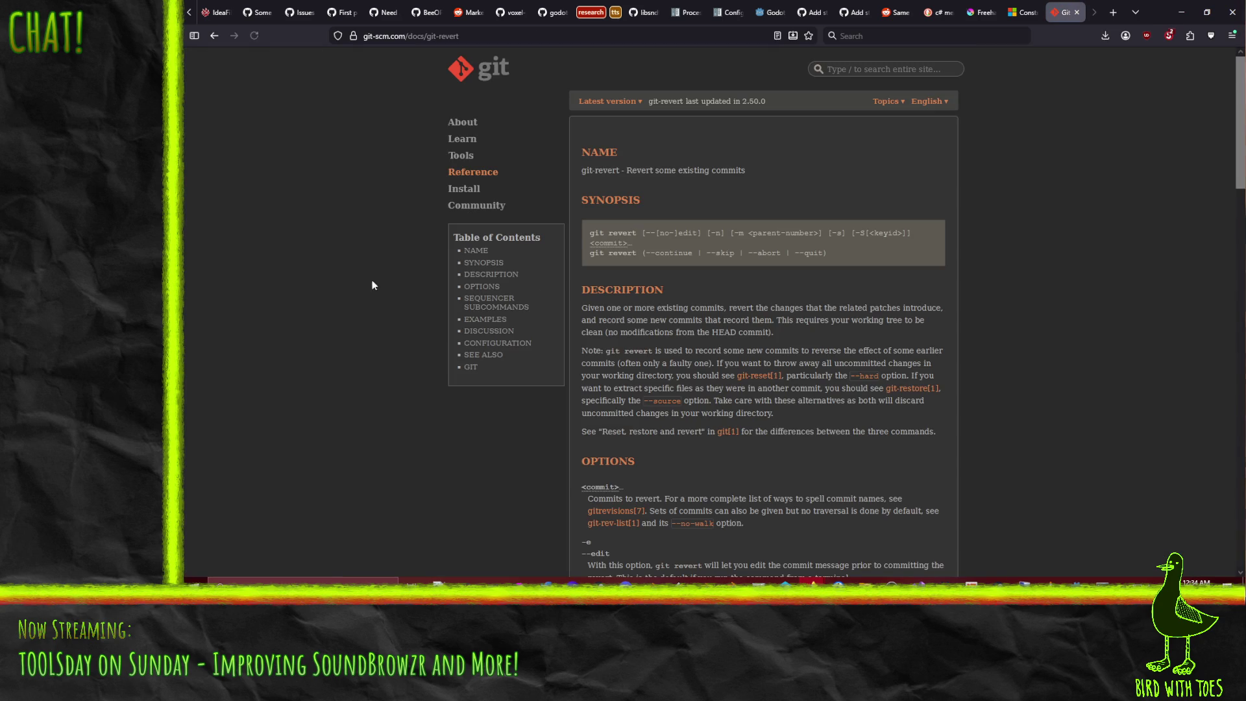
scroll(780, 316, "down", 1)
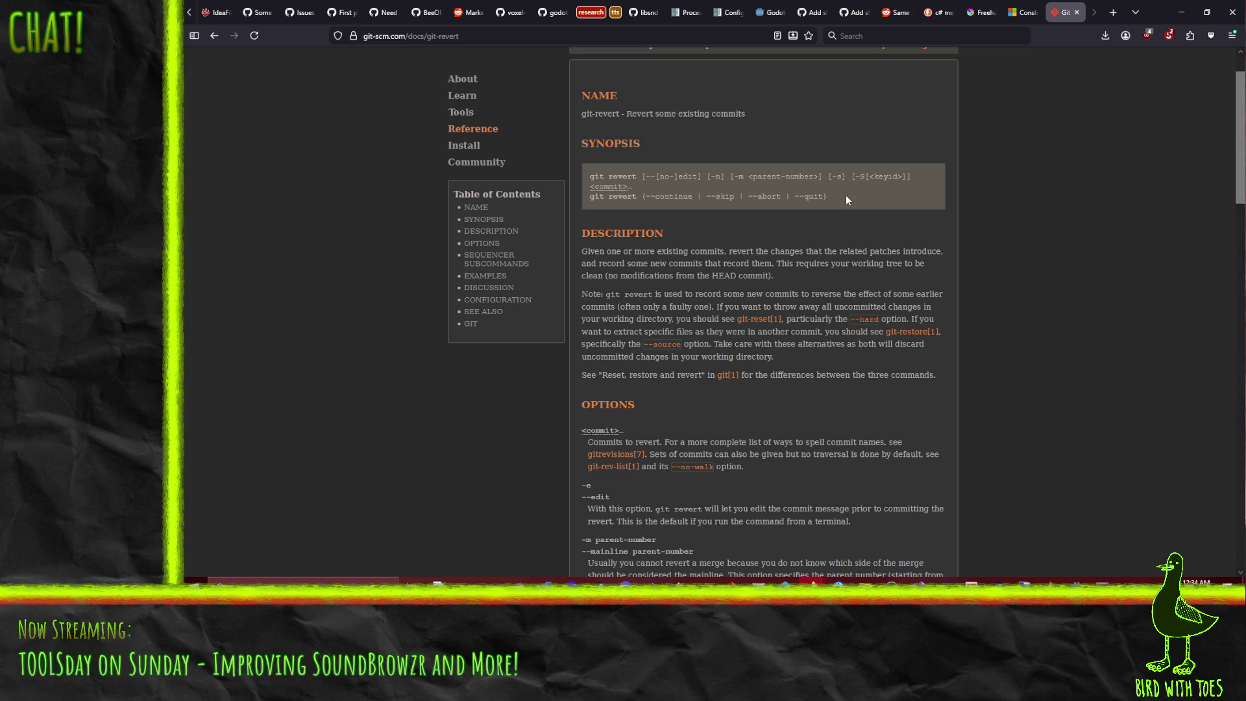
scroll(844, 198, "down", 6)
scroll(834, 205, "up", 6)
scroll(807, 190, "down", 8)
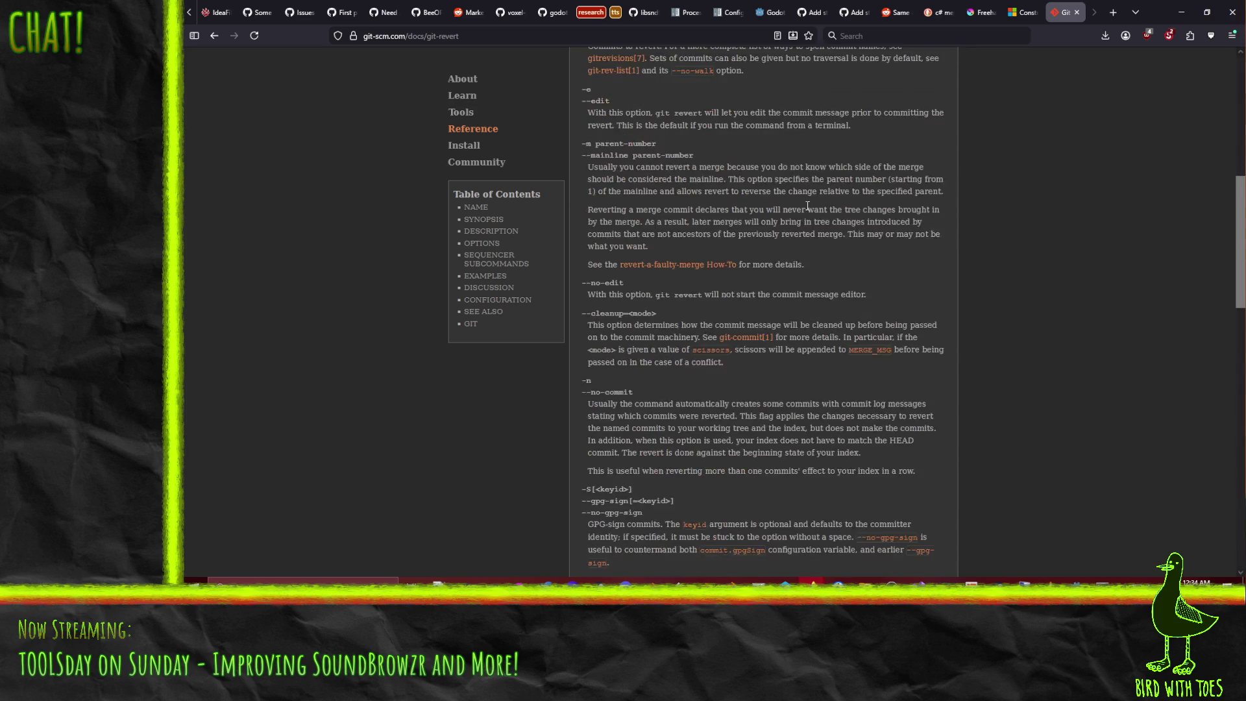
left_click(210, 39)
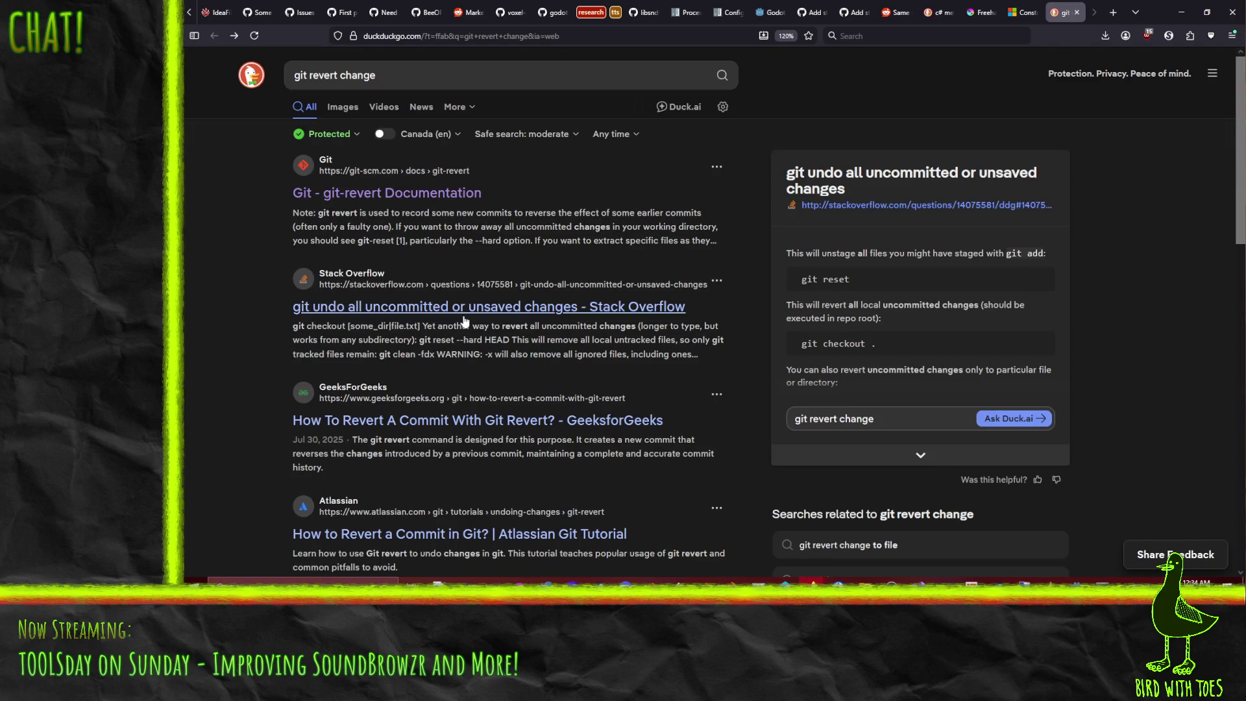
Step: Reword the search query to 'git revert single file change'
scroll(192, 397, "down", 3)
scroll(234, 373, "up", 3)
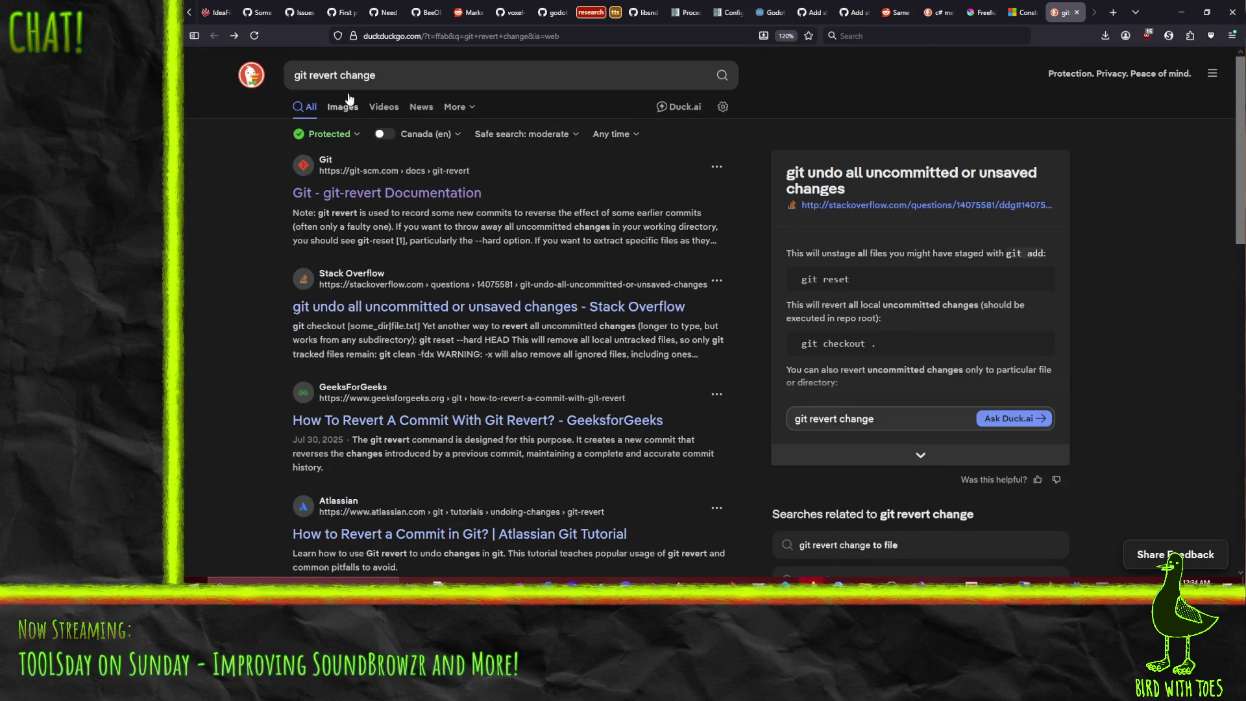
left_click(337, 75)
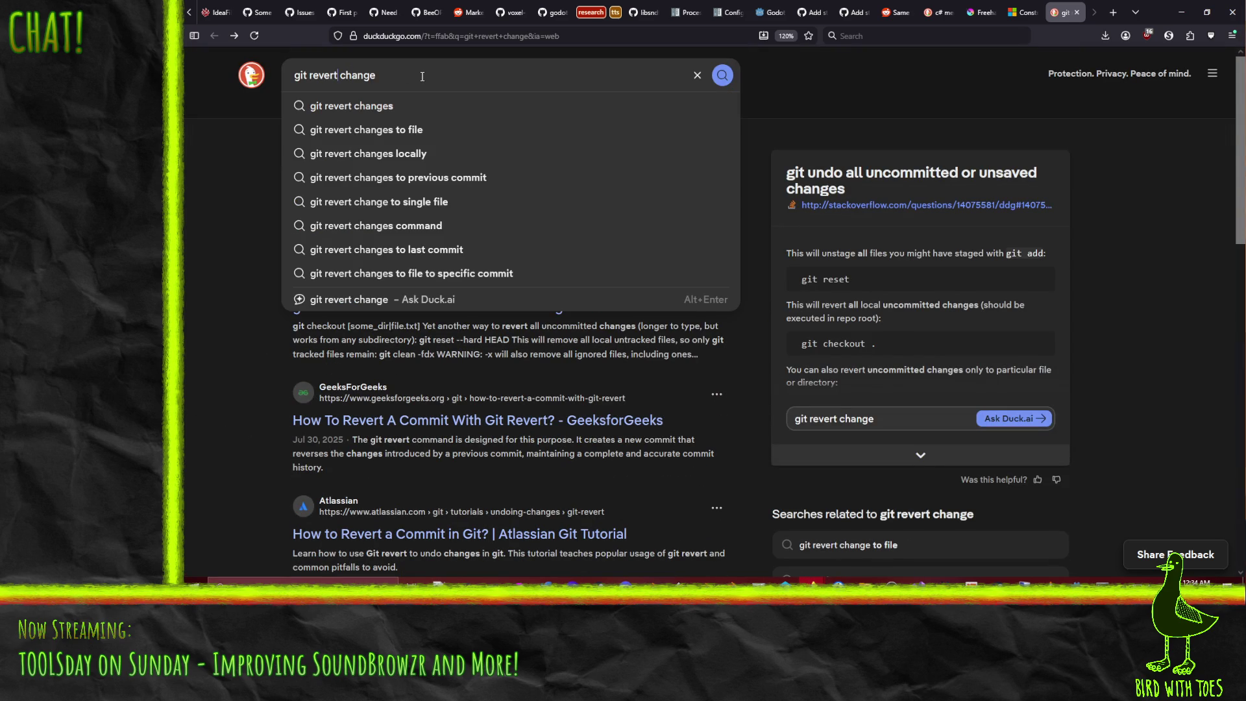
type("single file")
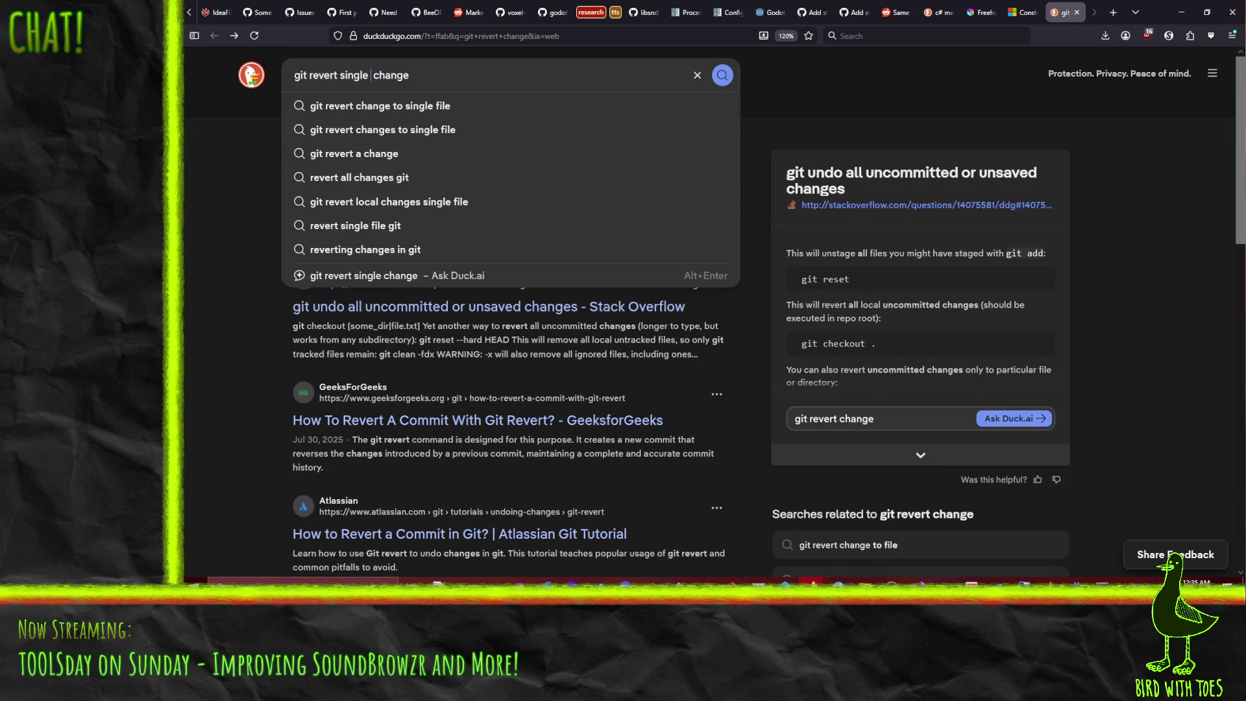